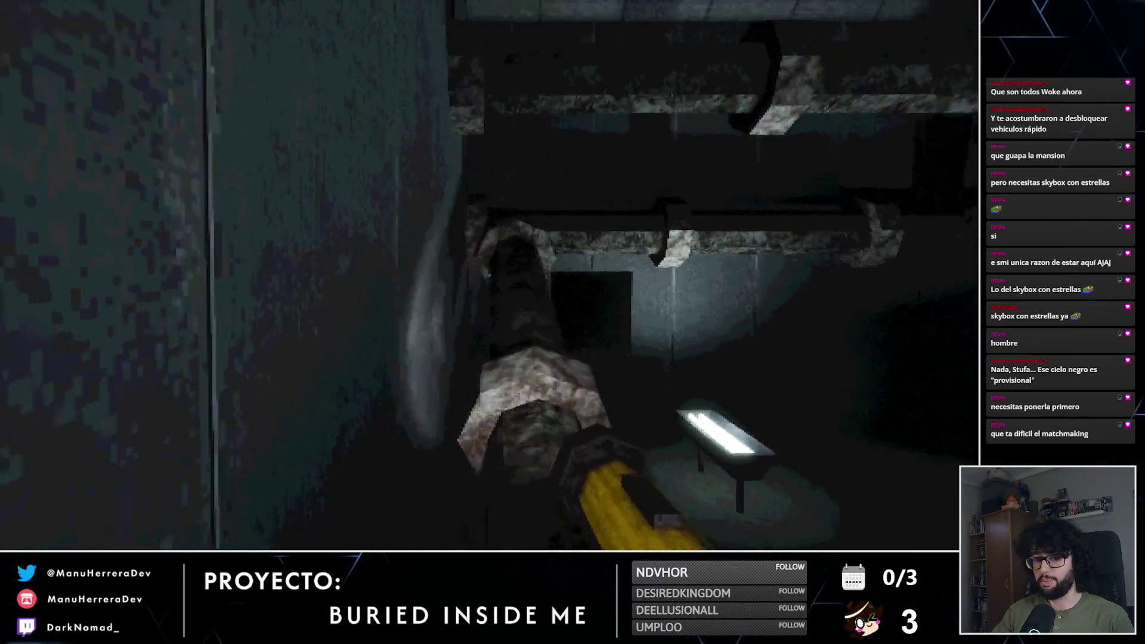
Step: Sprint through the dark corridors, past the barred grate and wooden door, to the lamp-lit tunnel
key("shift")
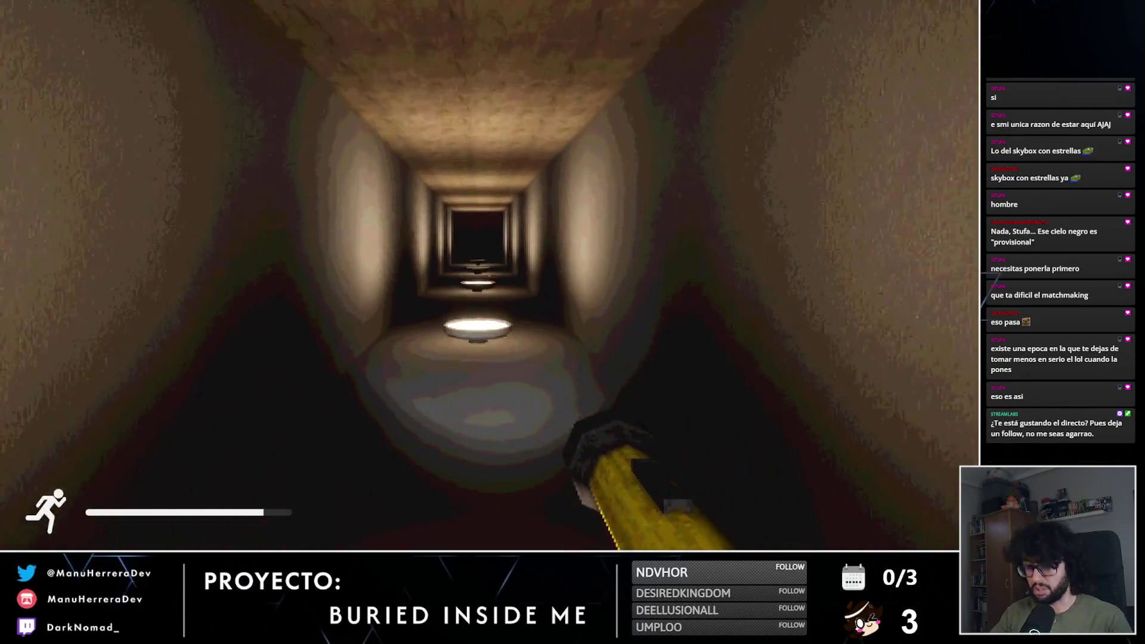
Step: Sprint down the lit tunnel, open the wooden door, and run through the octagonal tunnel
key("shift+w")
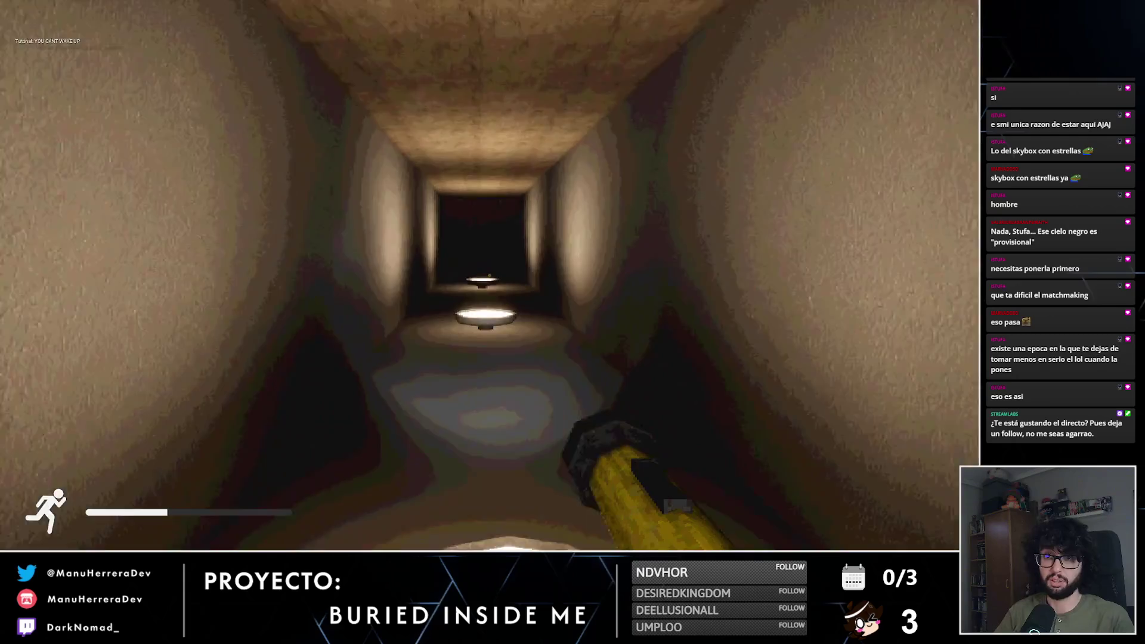
key("shift+w")
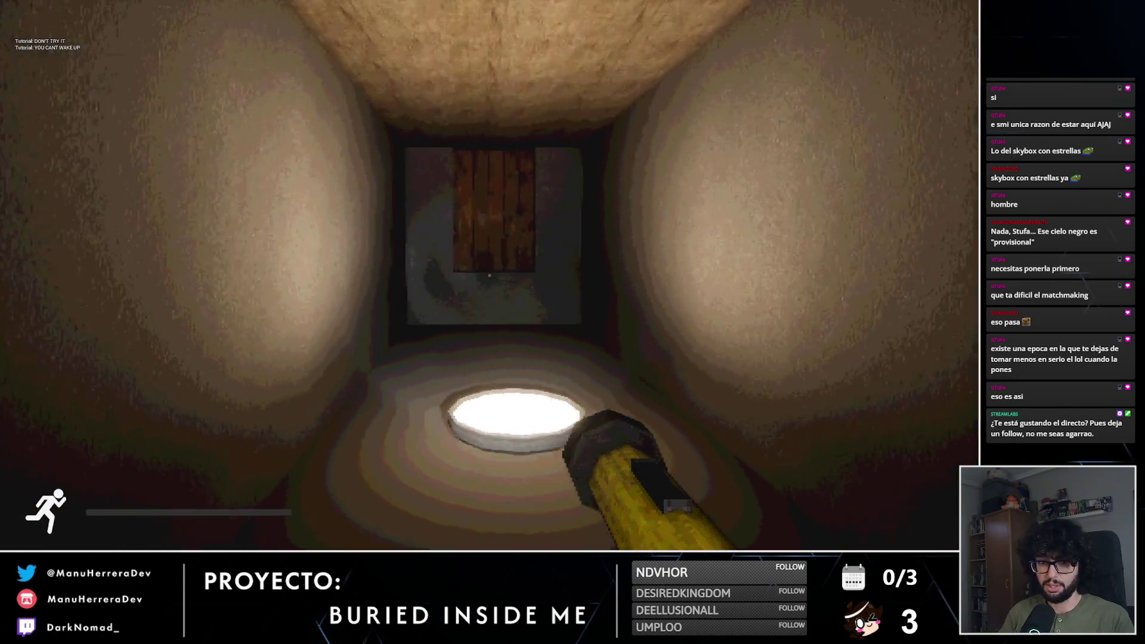
key("w")
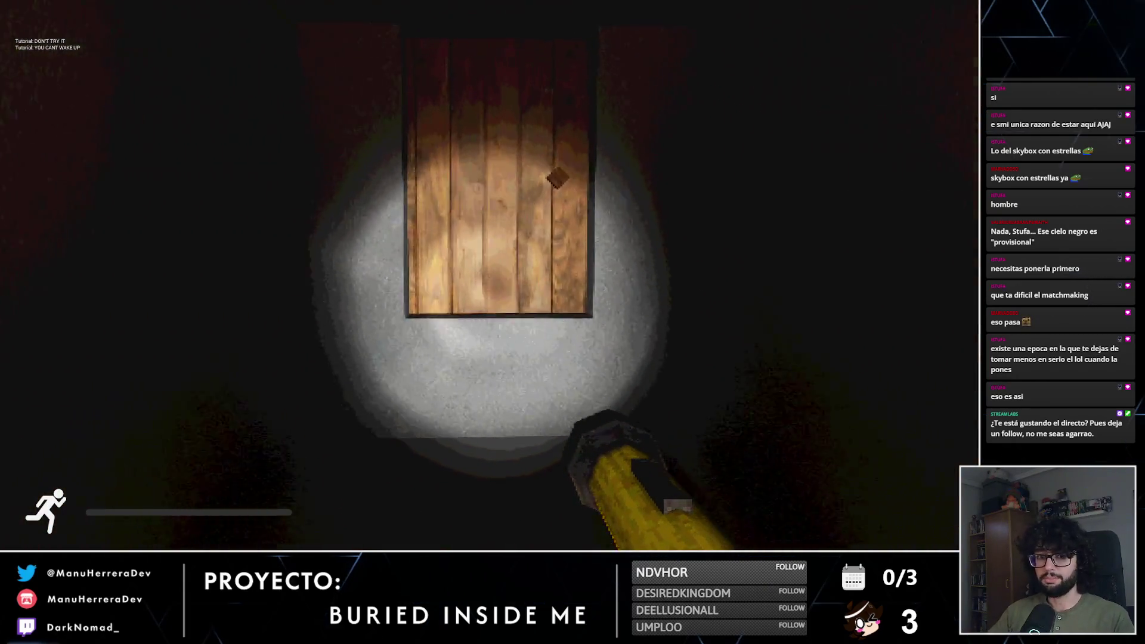
key("e")
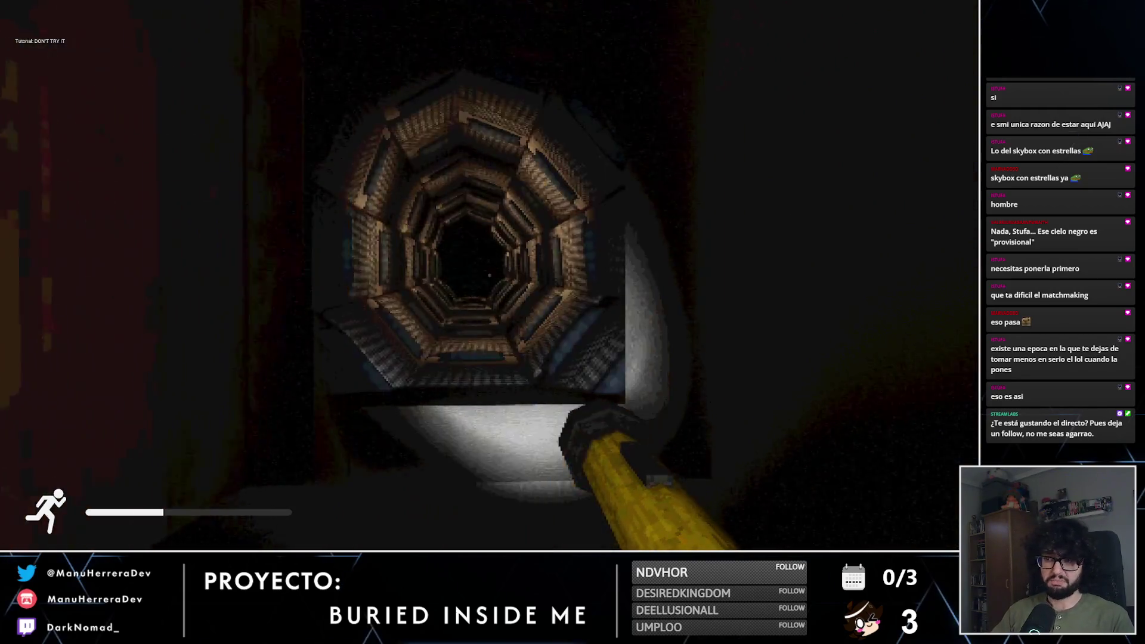
key("w")
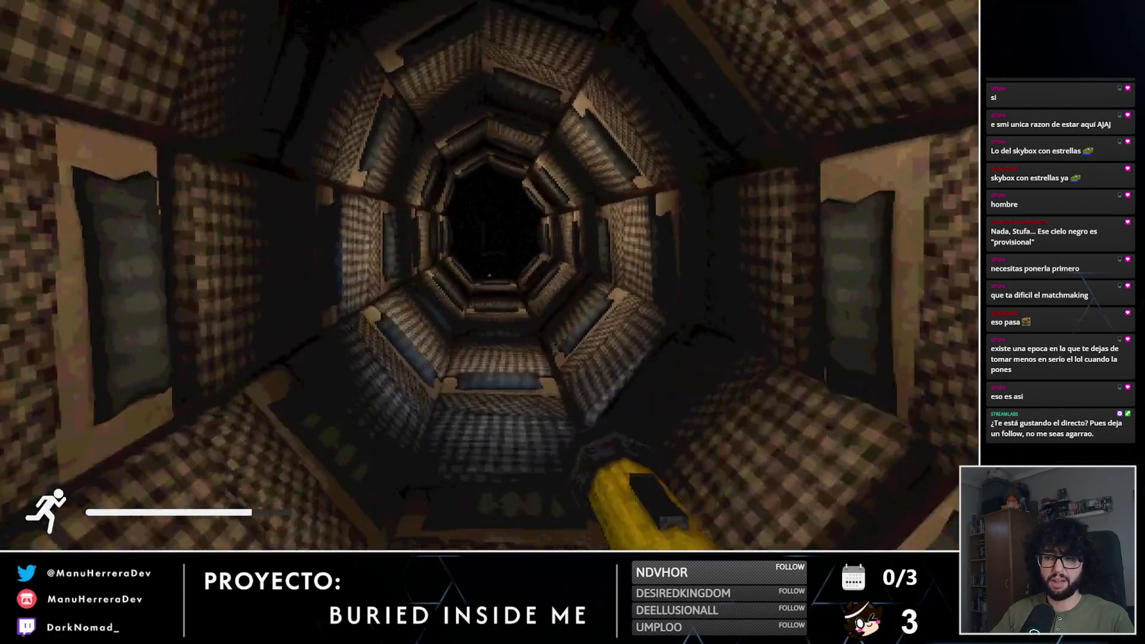
key("shift+w")
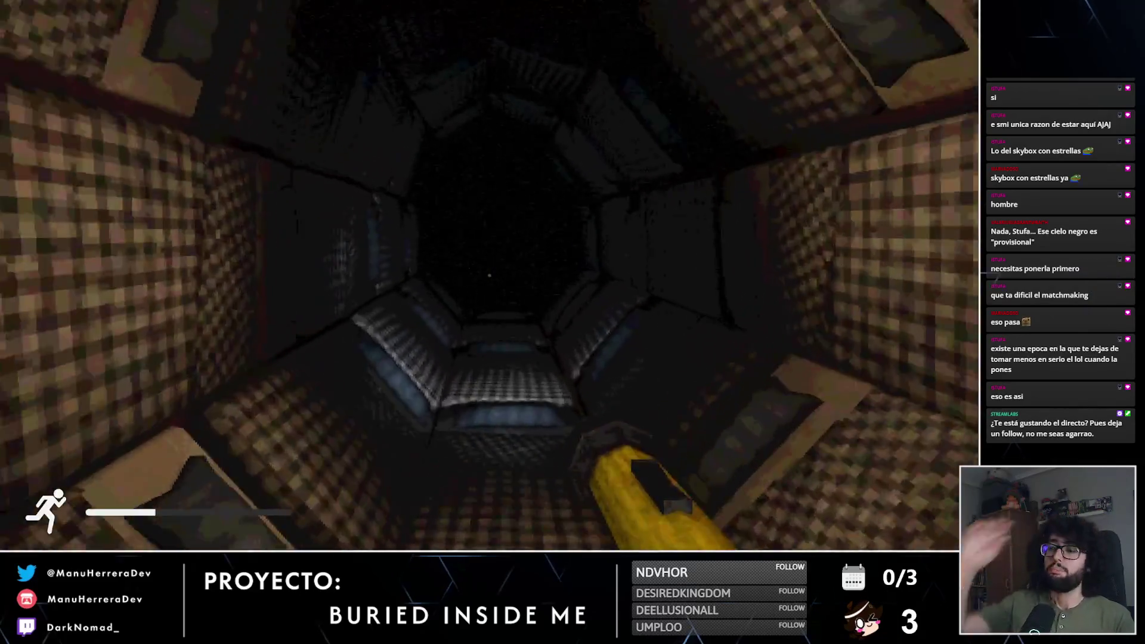
key("shift+w")
key("shift+w")
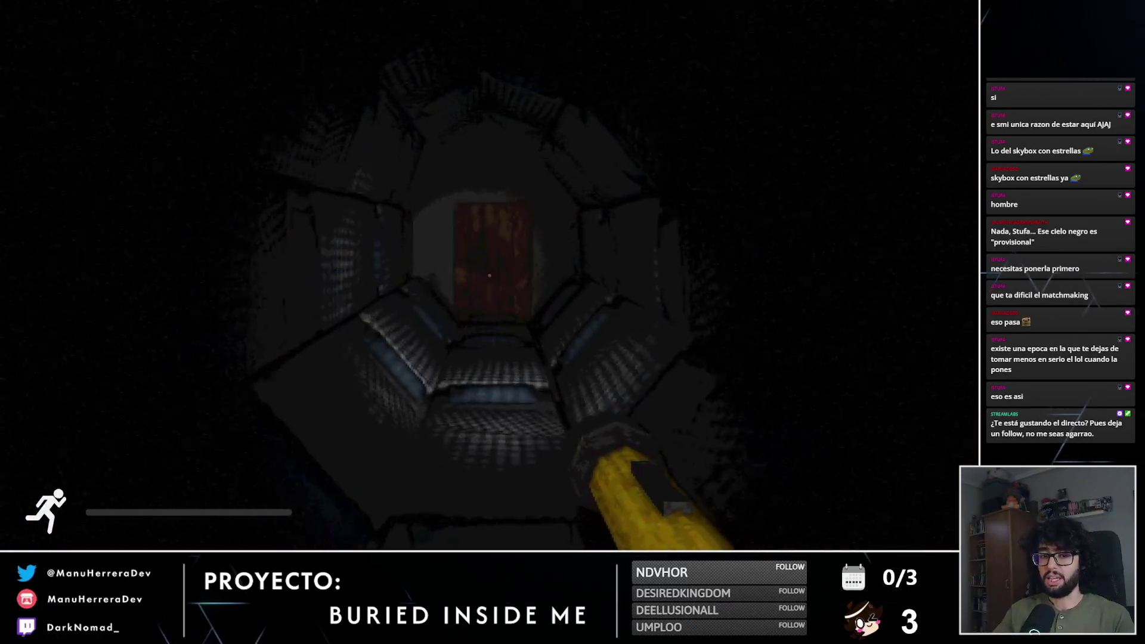
Step: Open the door into the lit bedroom and interact with the bed to advance the scene
key("w")
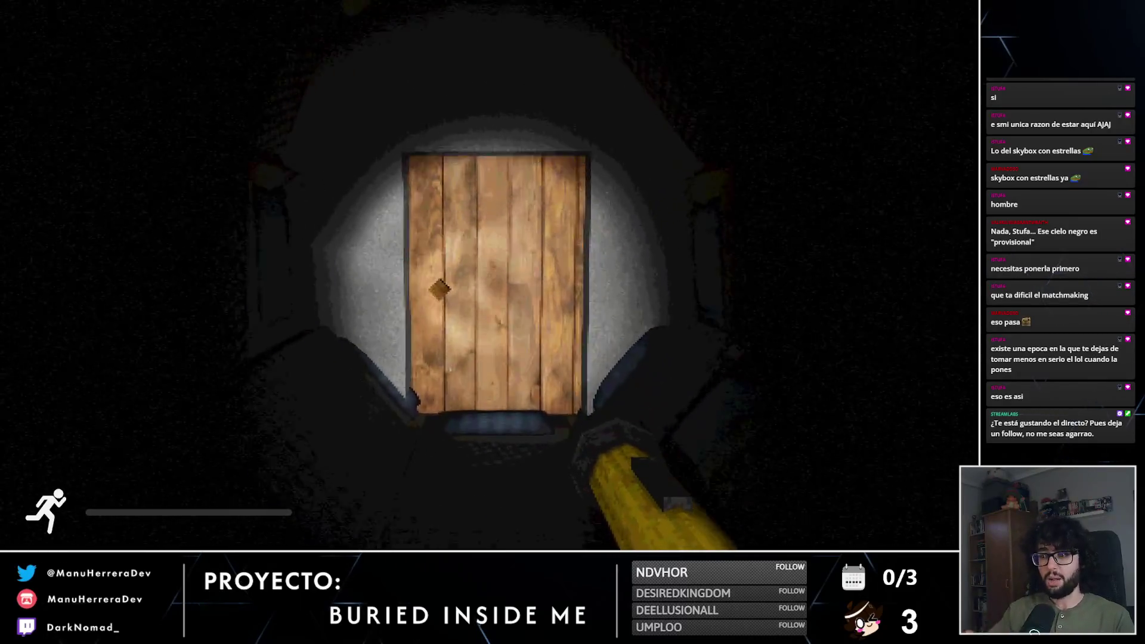
key("w")
key("e")
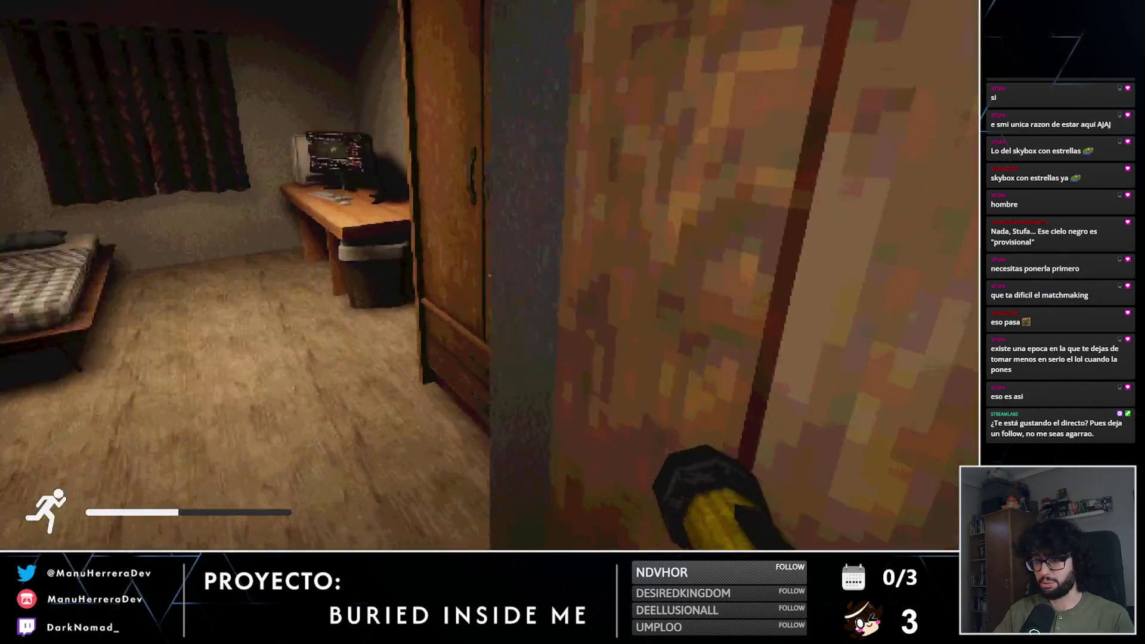
key("w")
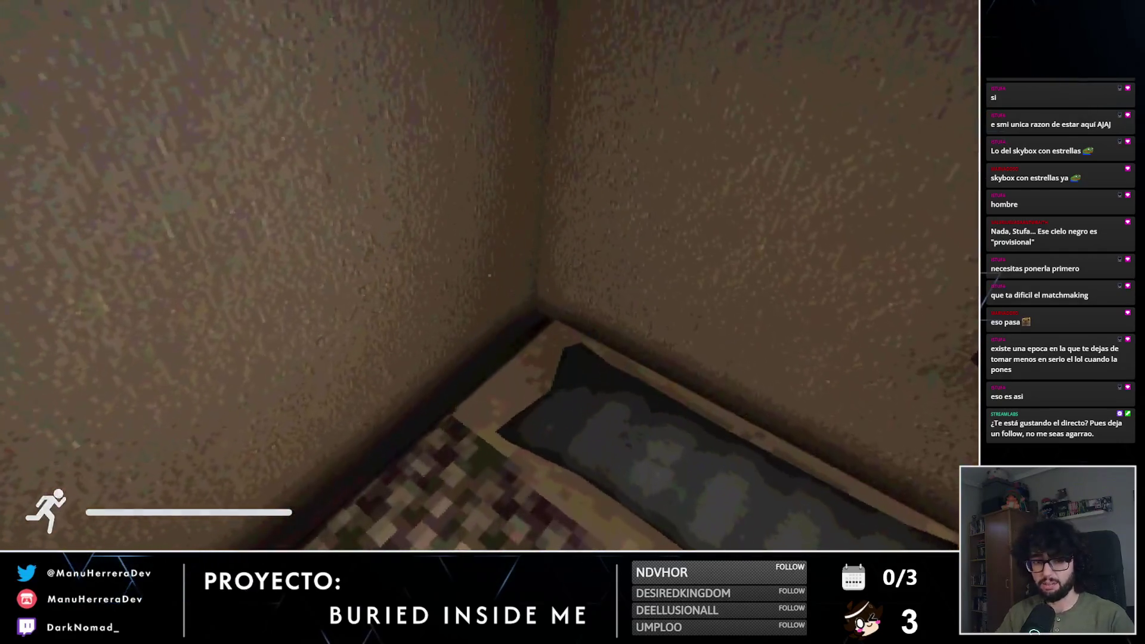
key("e")
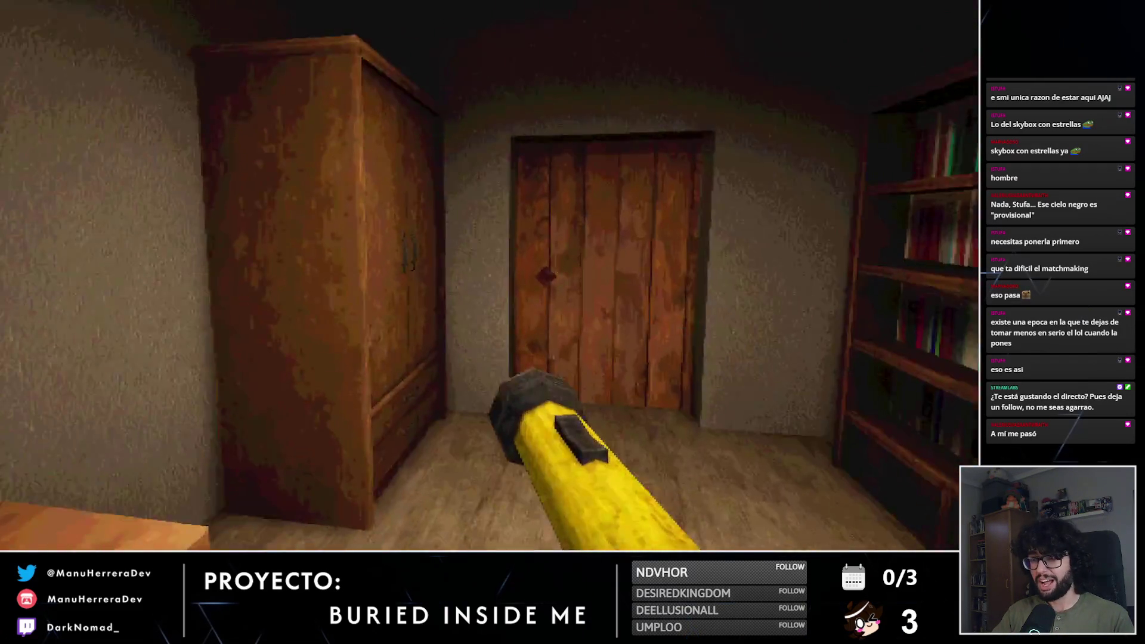
Step: Walk through the living room and kitchen by flashlight and face the dark wooden door
key("w")
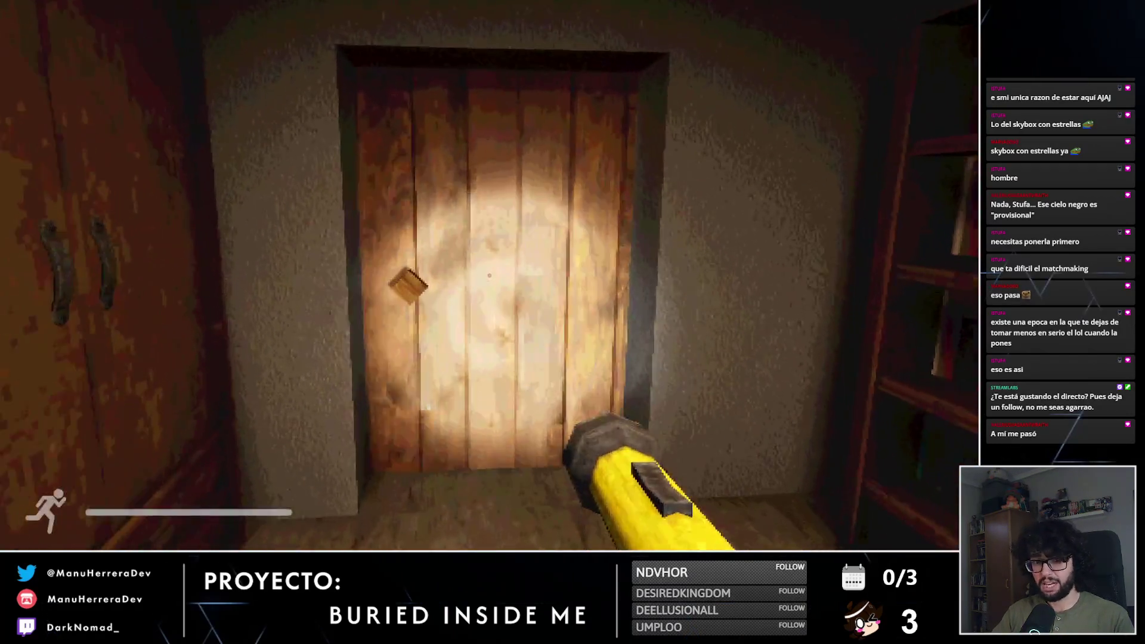
key("w")
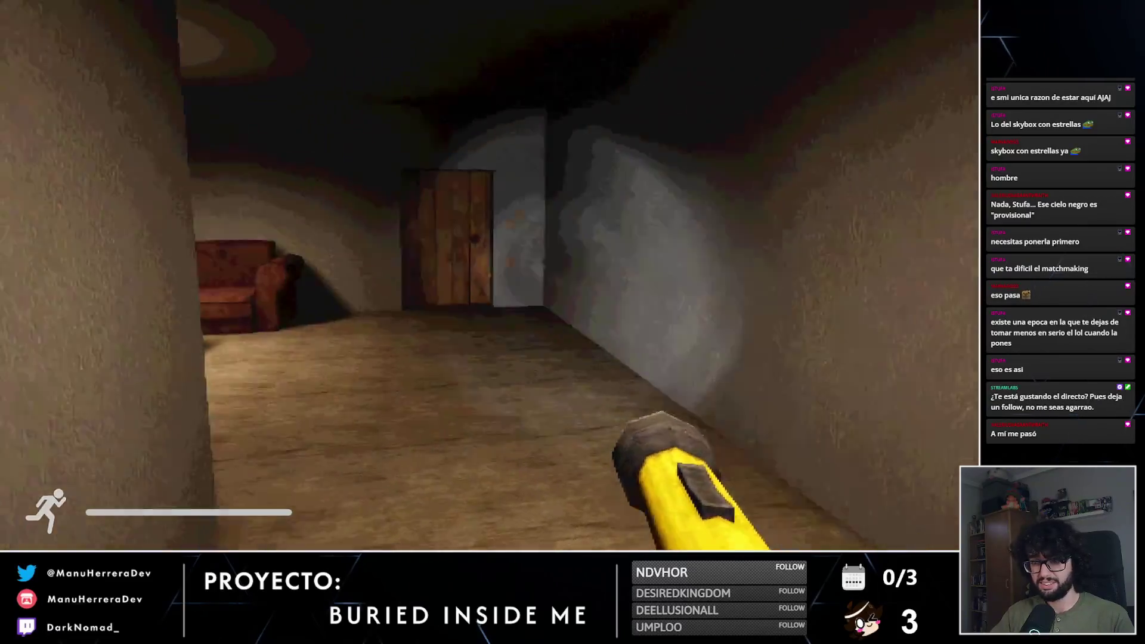
key("w")
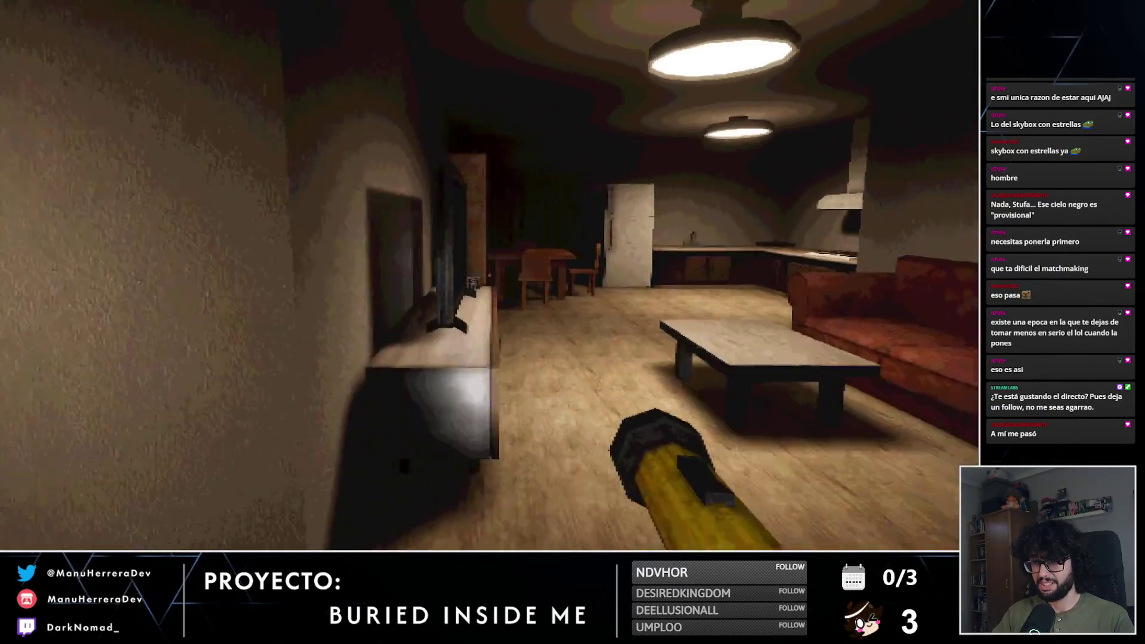
key("w")
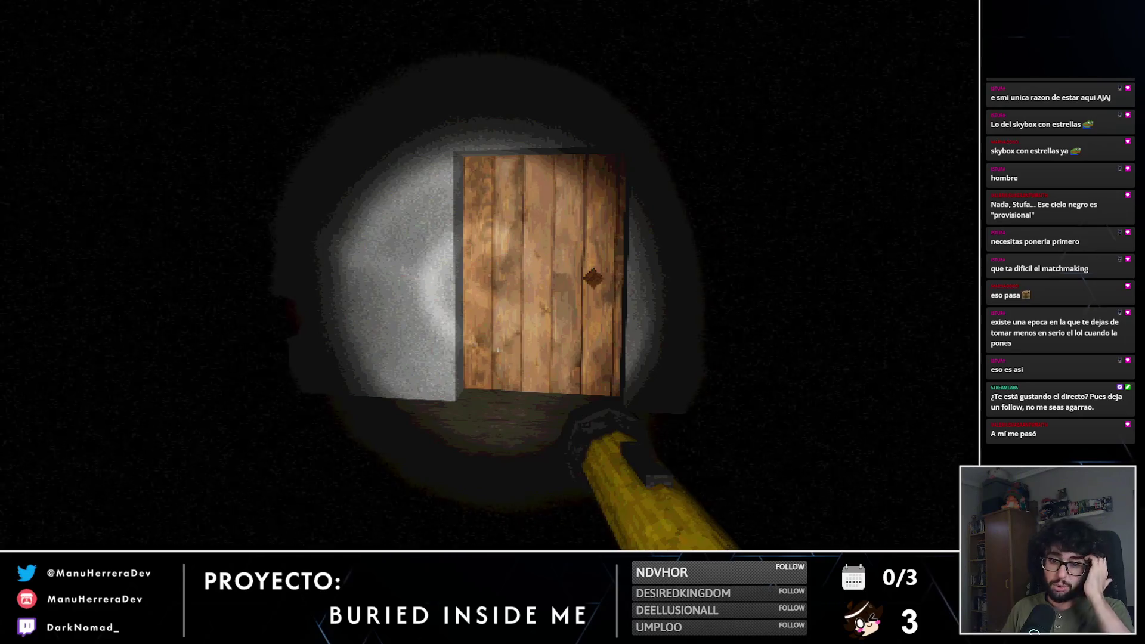
Step: Open the door onto the corridor, then quit Buried Inside Me from its main menu
key("e")
key("w")
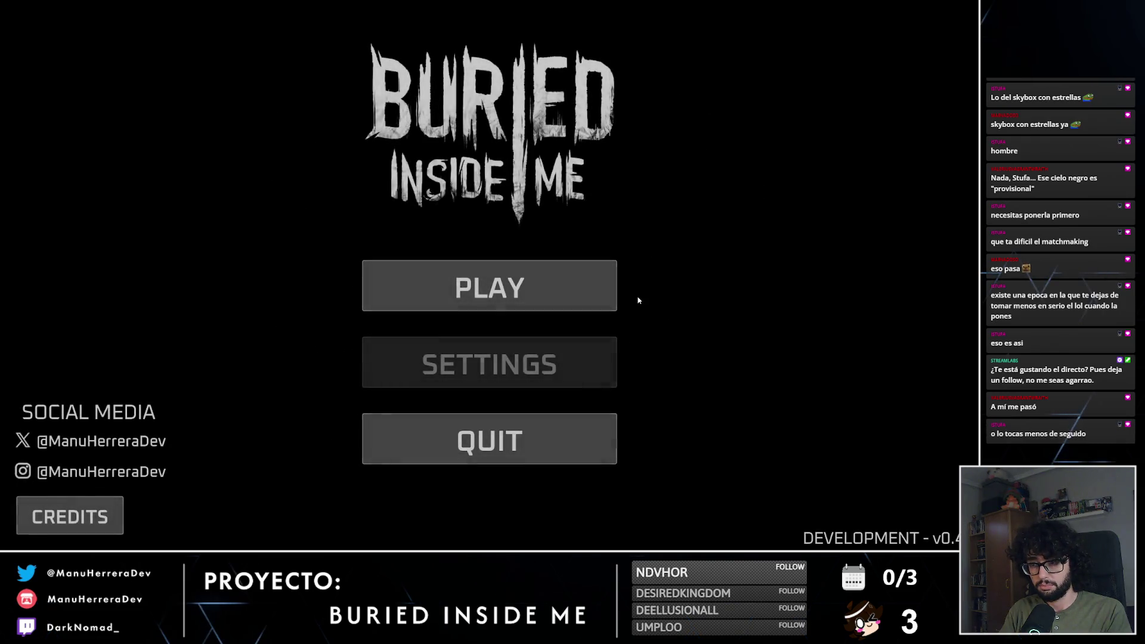
left_click(534, 439)
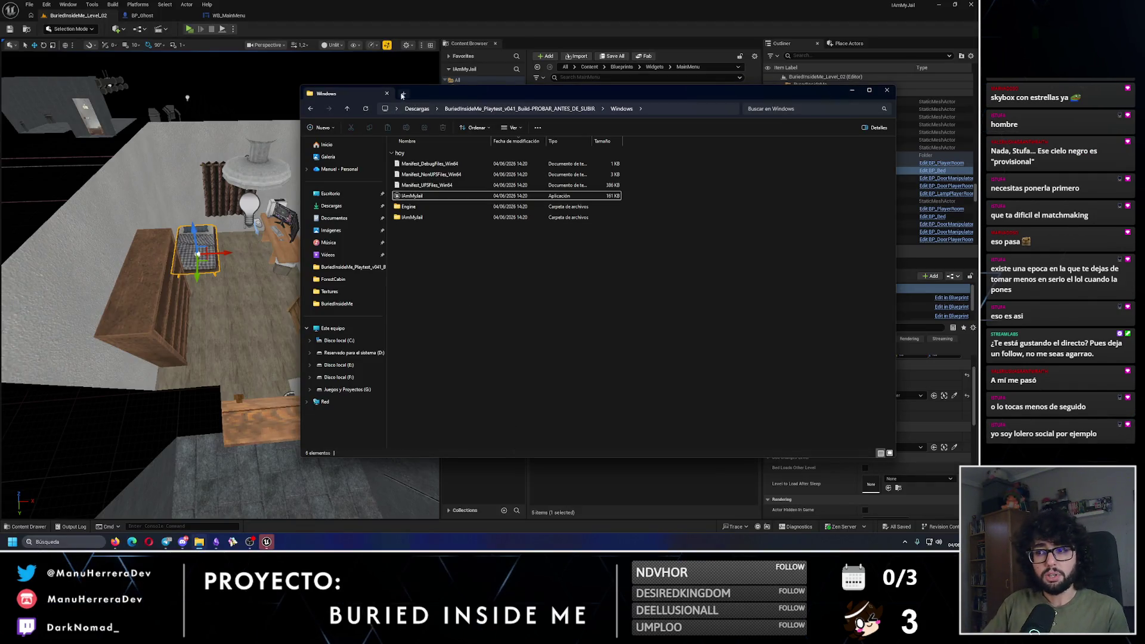
Step: Compress the playtest v041 build folder in Descargas into a 491,134 KB ZIP archive
left_click(310, 110)
left_click(310, 110)
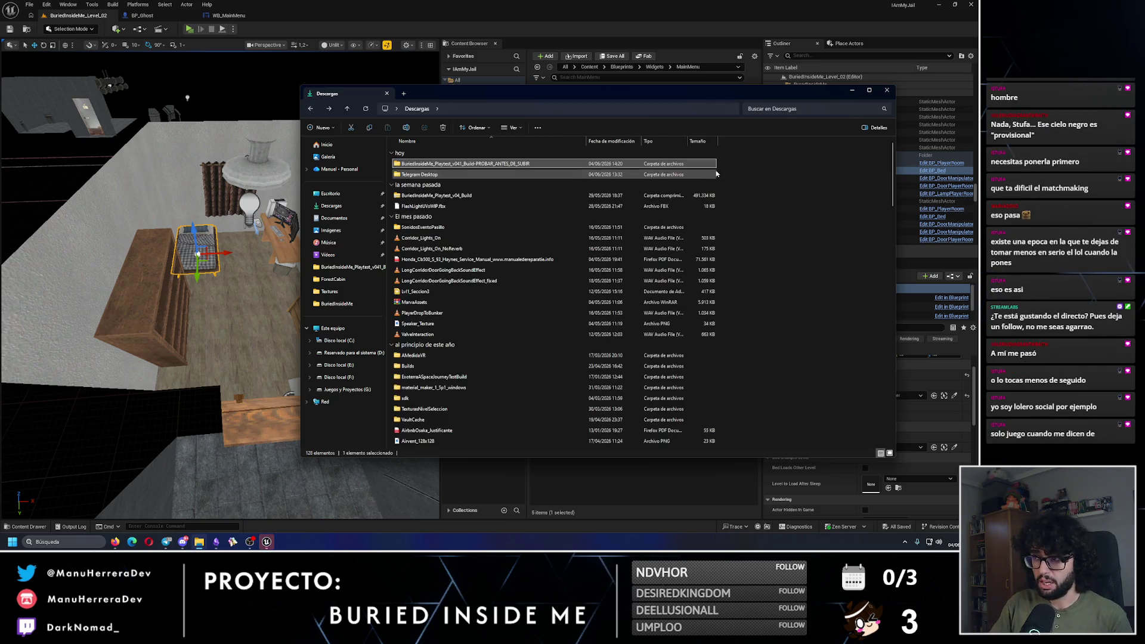
right_click(483, 164)
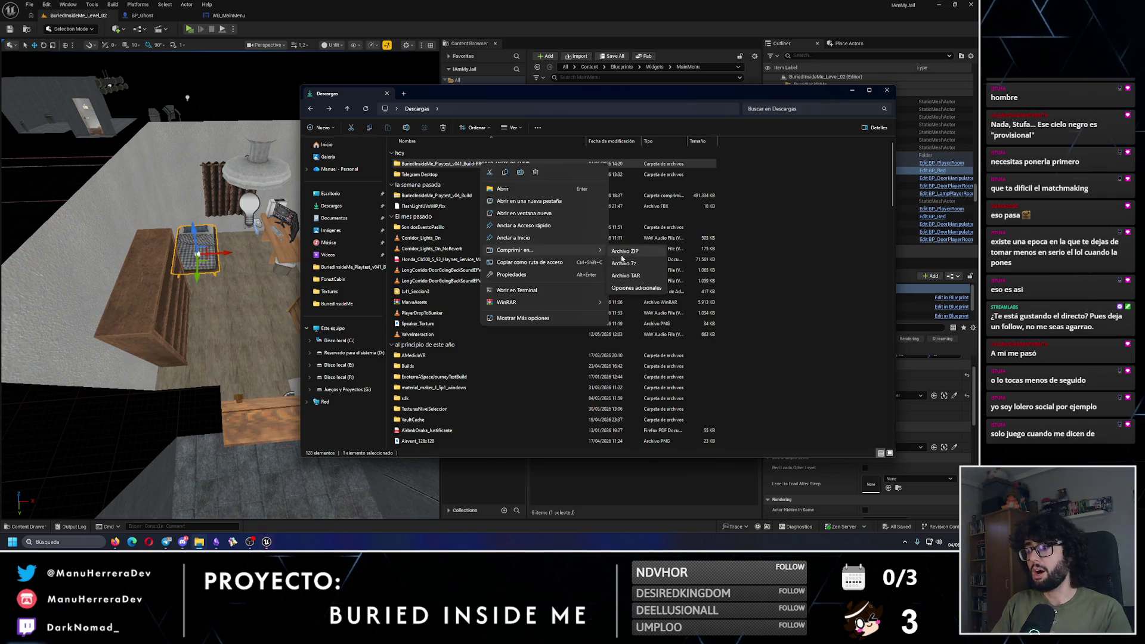
left_click(622, 257)
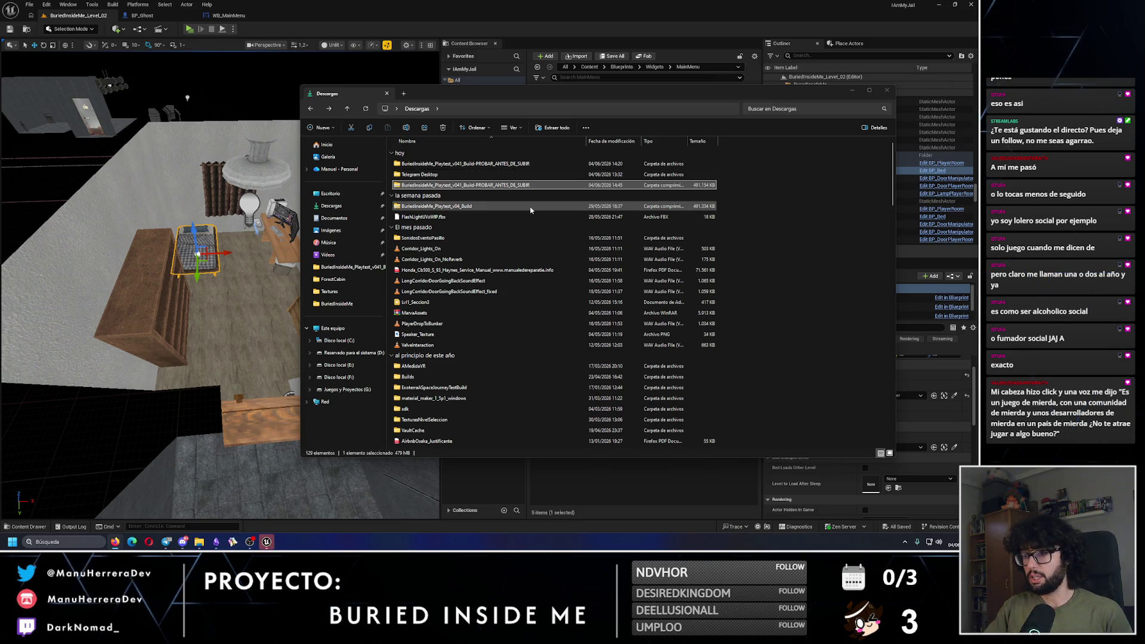
Step: Rename the 491,134 KB ZIP archive to BuriedInsideMe_Playtest_v041_Build
left_click(516, 186, "ctrl")
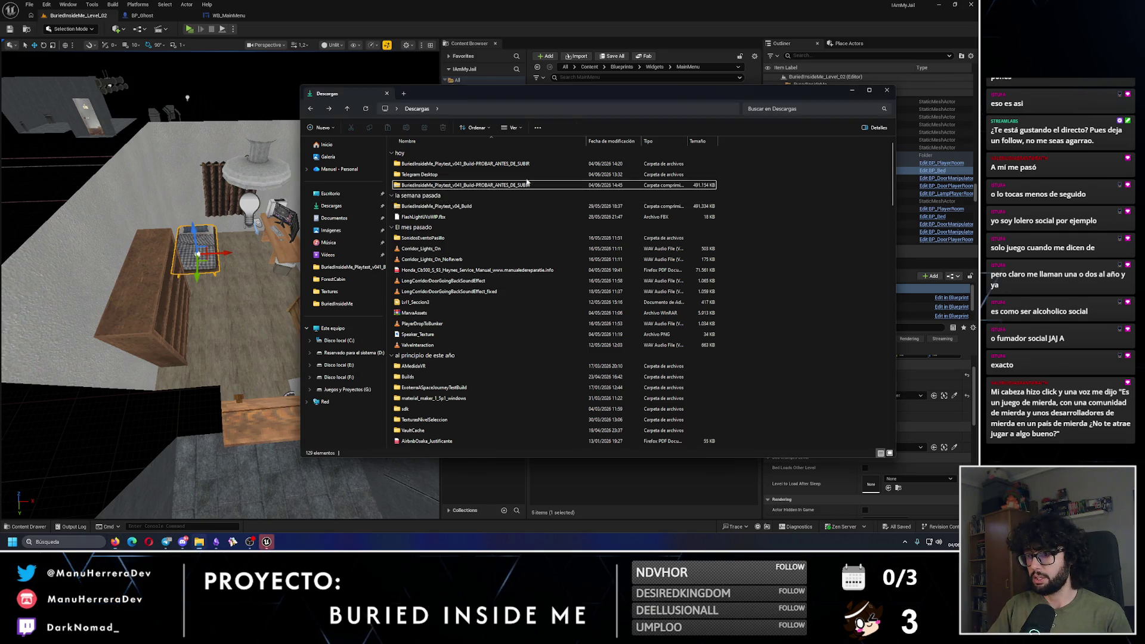
left_click(516, 186)
left_click(516, 186)
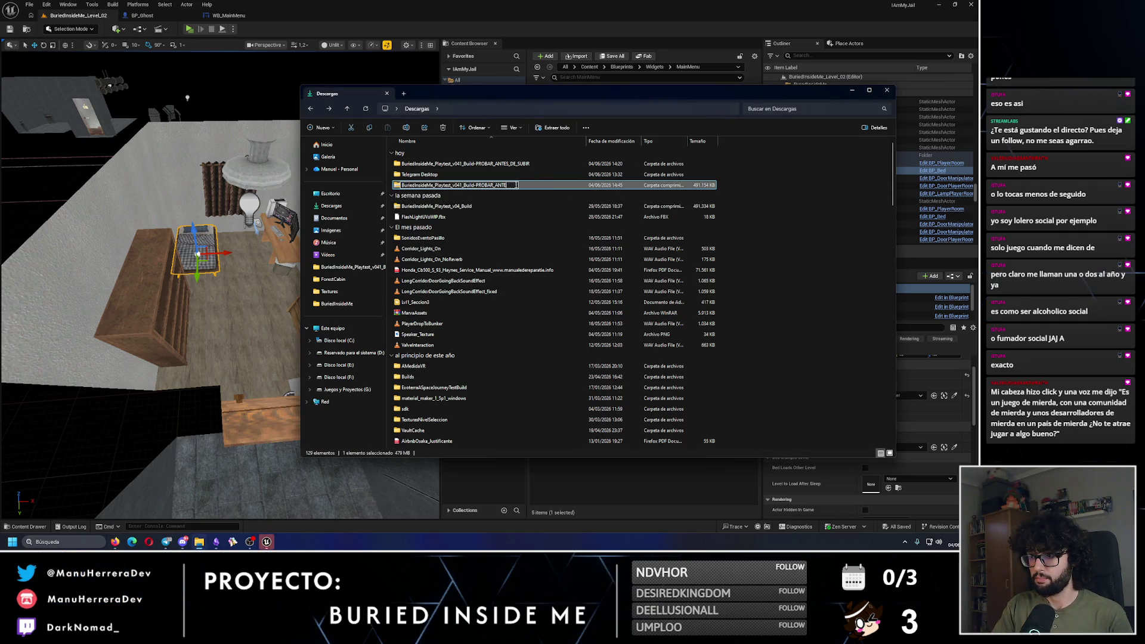
key("Escape")
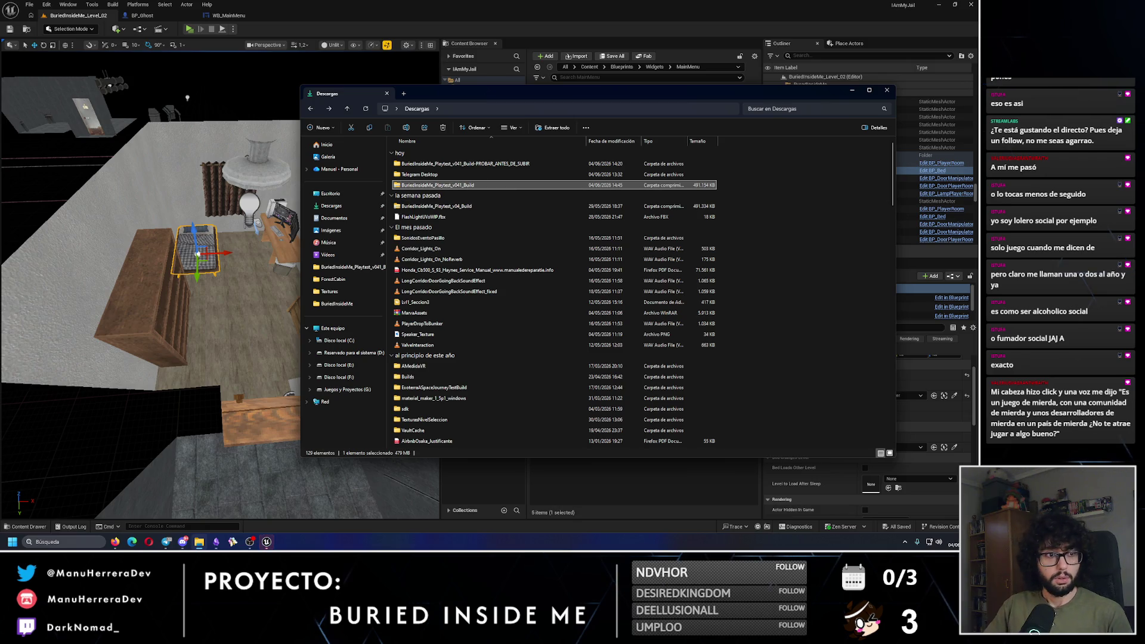
left_click(457, 186)
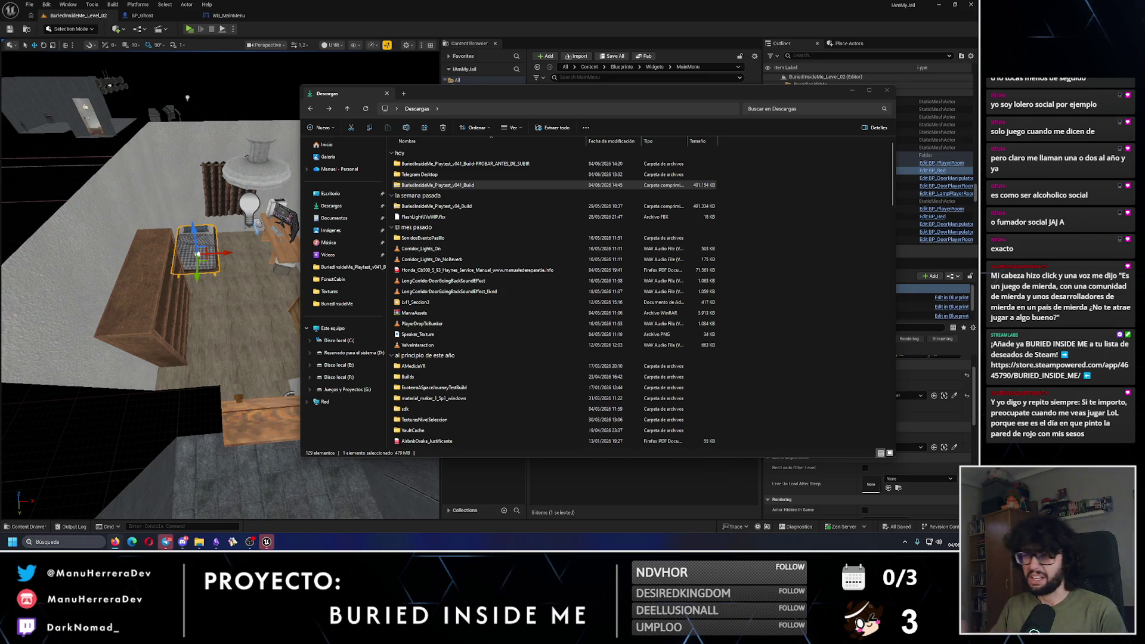
Step: Orbit the BuriedInsideMe_Level_02 viewport around the room in the Unreal editor
left_click_drag(187, 98, 263, 336)
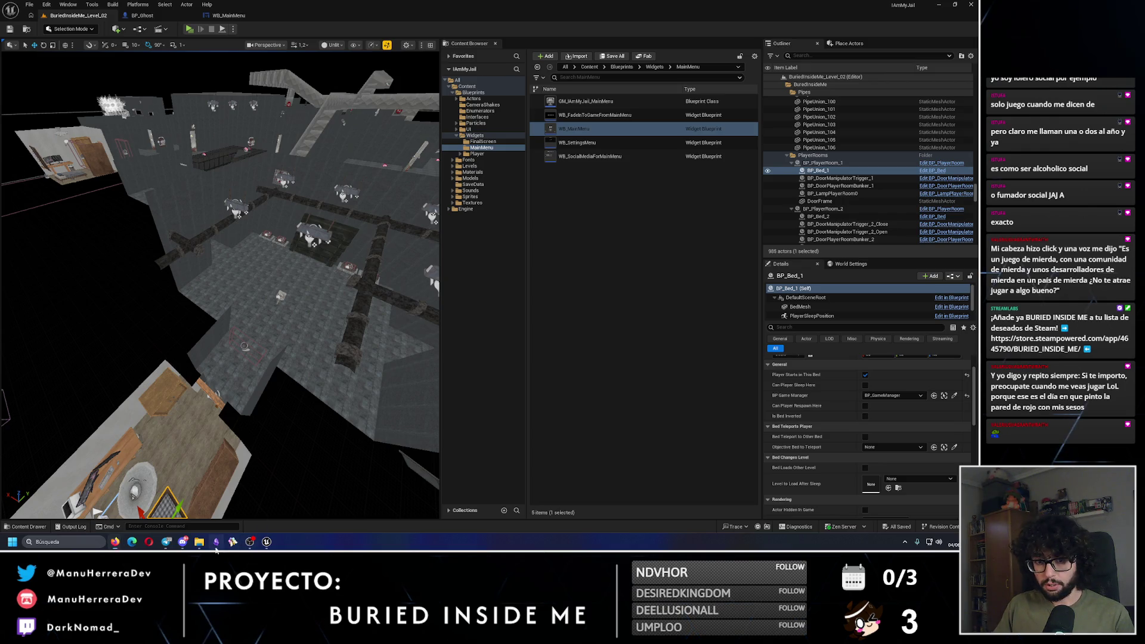
Step: Bring up the Tareas canvas and look over the Luz rota, El frigorífico and La TV cards
left_click(216, 541)
scroll(564, 315, "down", 3)
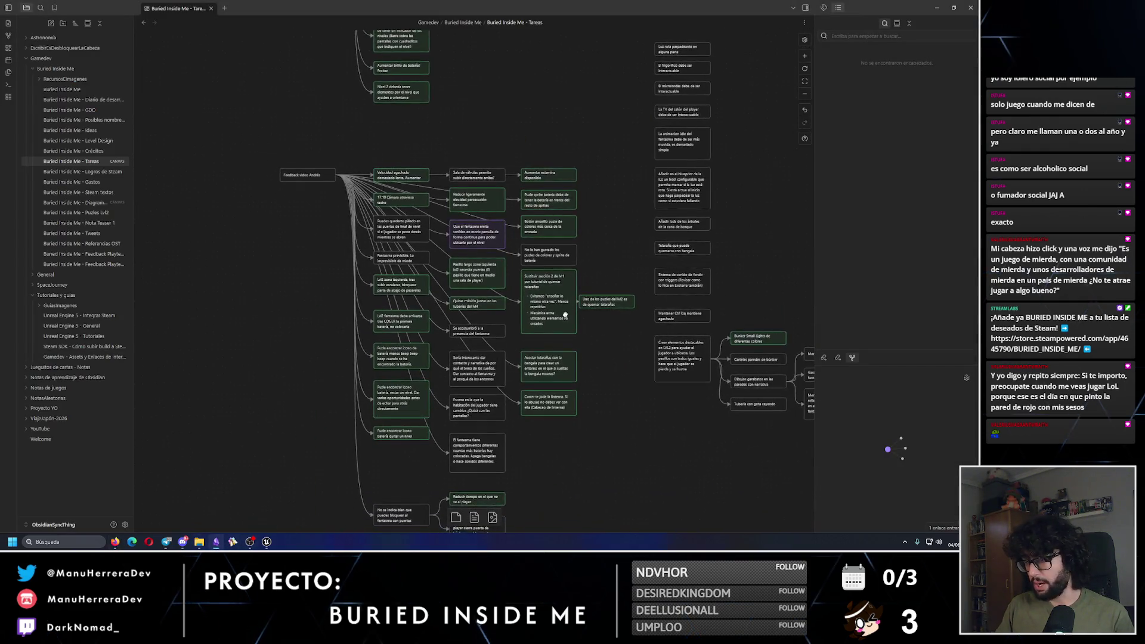
left_click_drag(565, 314, 507, 360)
left_click_drag(290, 215, 254, 345)
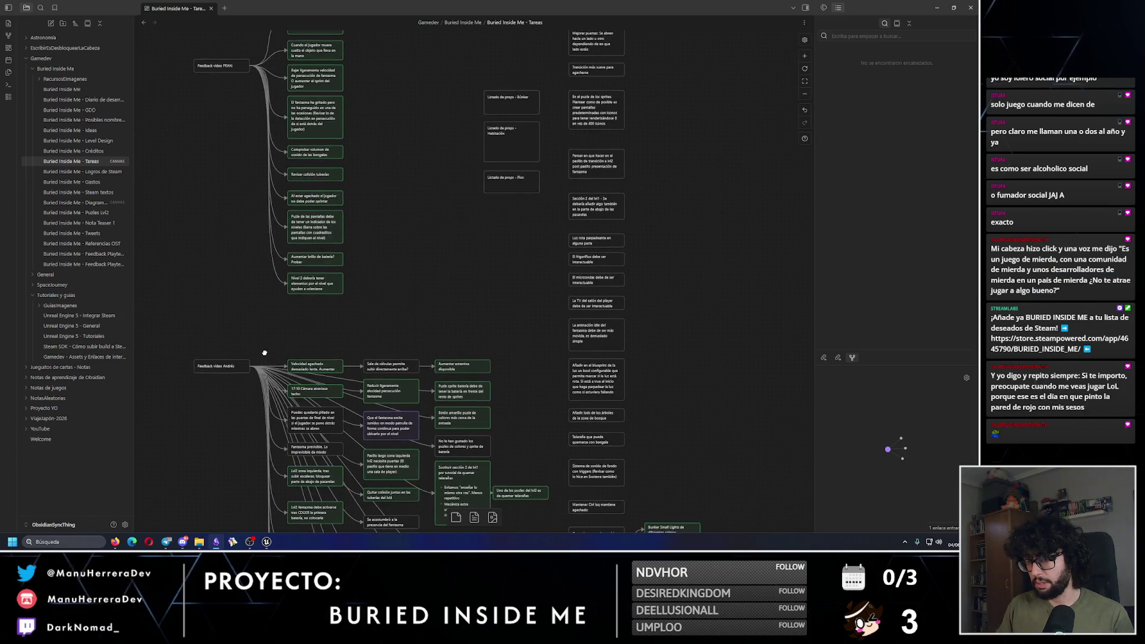
scroll(554, 255, "up", 3)
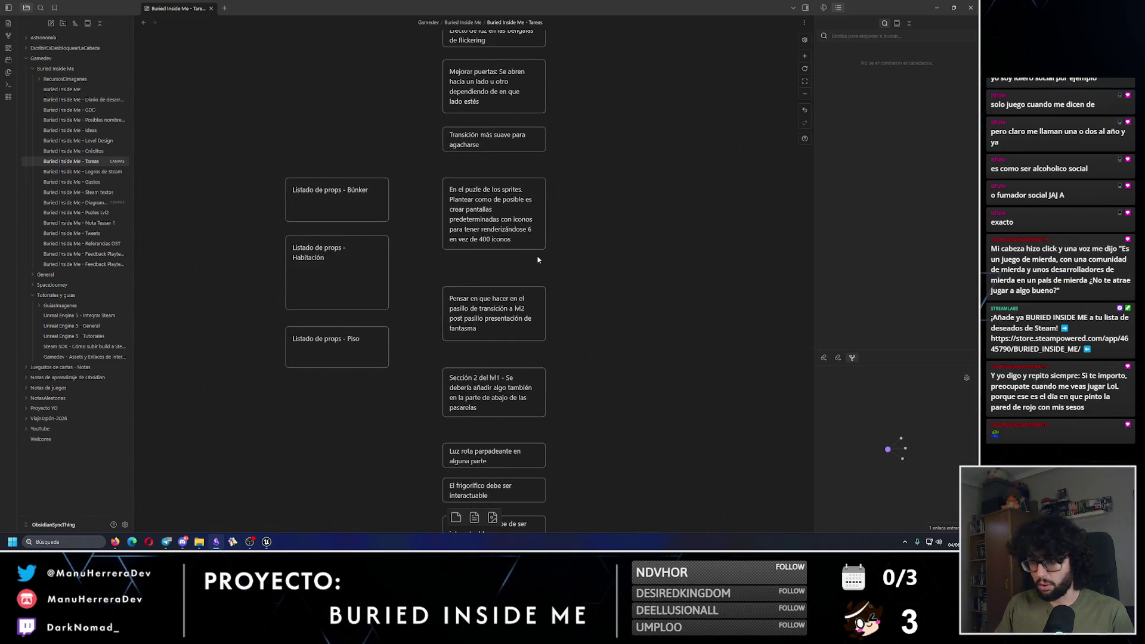
left_click_drag(603, 343, 557, 96)
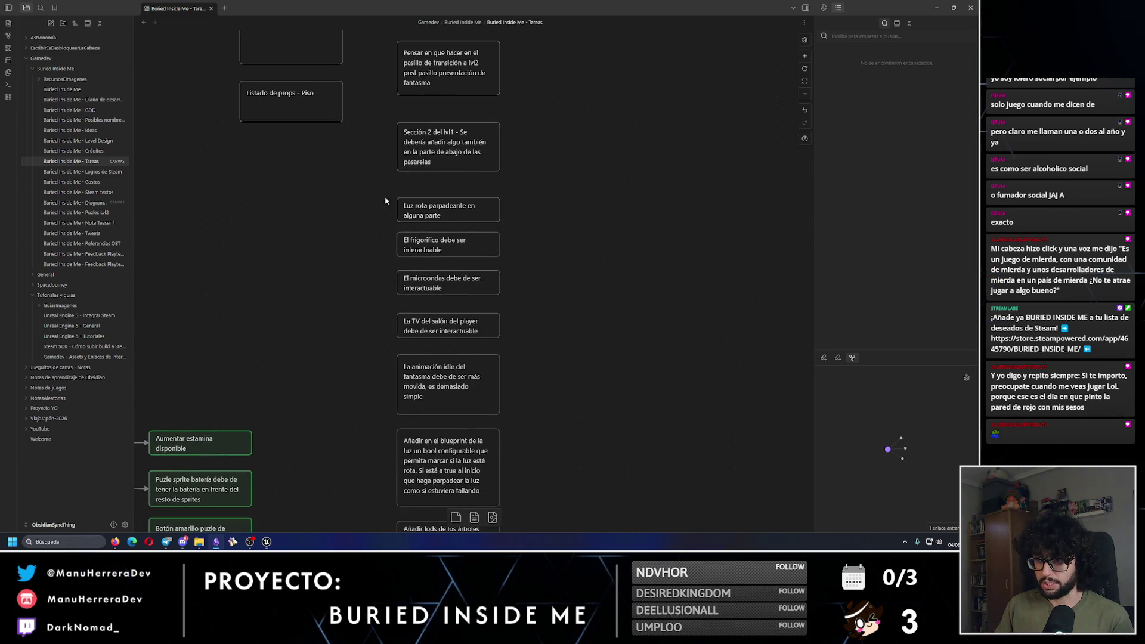
left_click(453, 210)
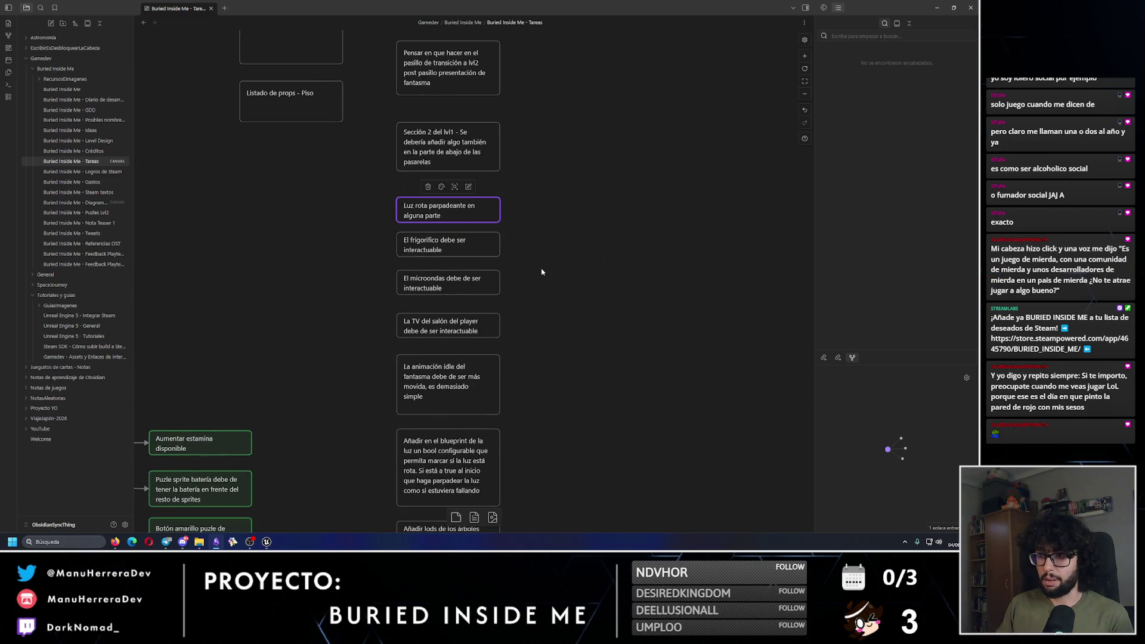
left_click_drag(541, 272, 396, 230)
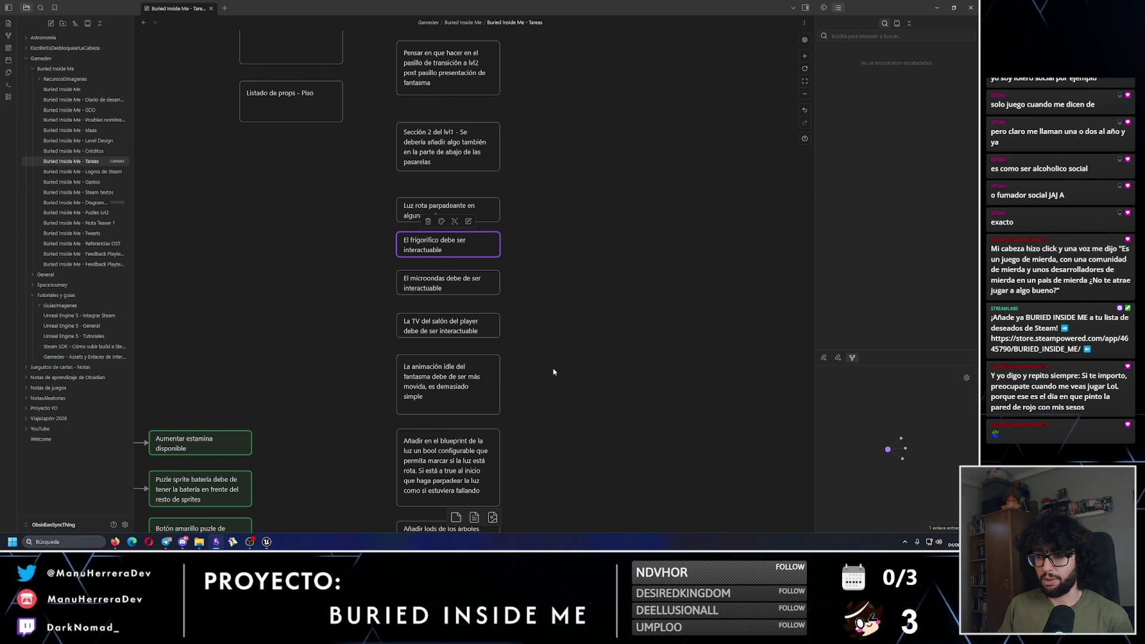
mouse_move(553, 372)
left_mouse_down()
mouse_move(537, 294)
mouse_move(342, 232)
mouse_move(373, 235)
left_mouse_up()
Step: Return to Obsidian and select the Añadir en el blueprint card among the lower tasks
left_click(167, 543)
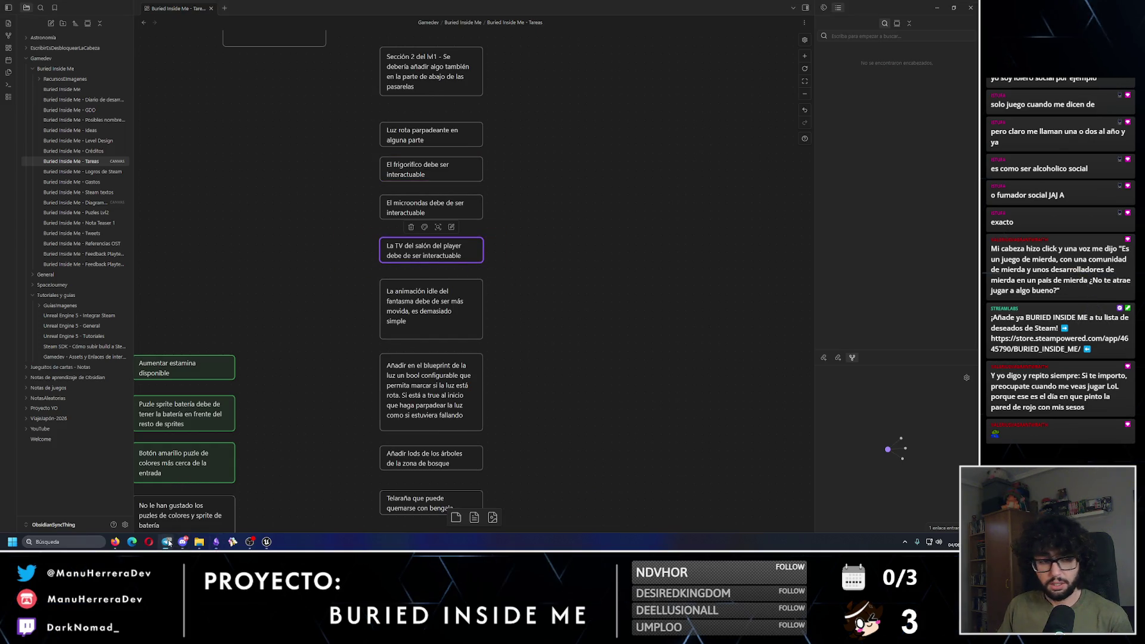
left_click(610, 409)
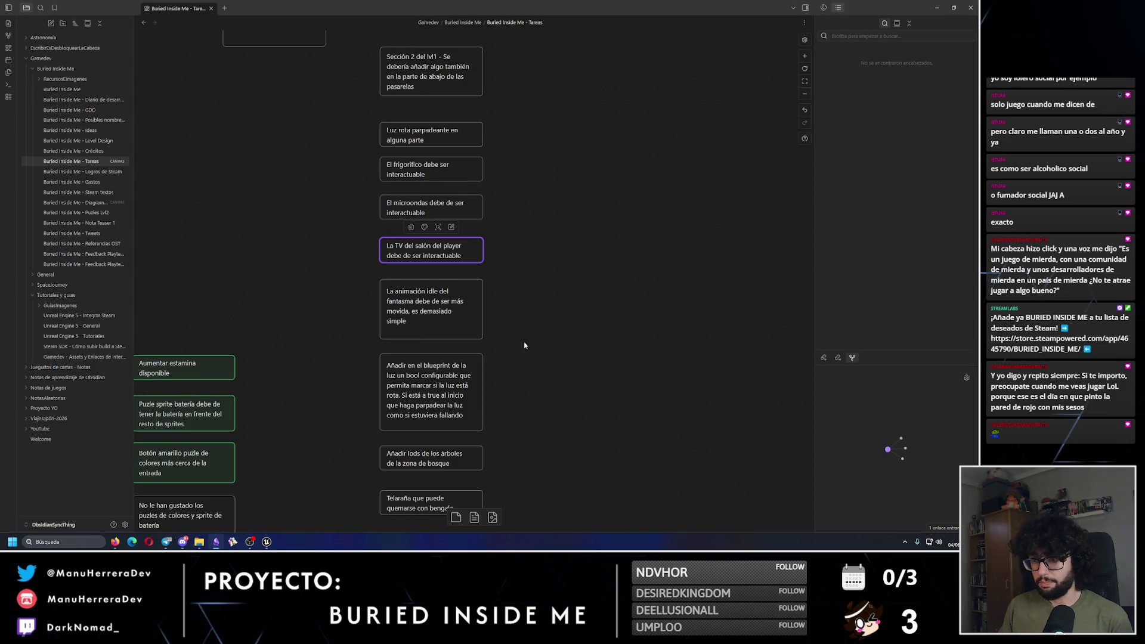
left_click_drag(525, 345, 533, 269)
left_click(462, 230)
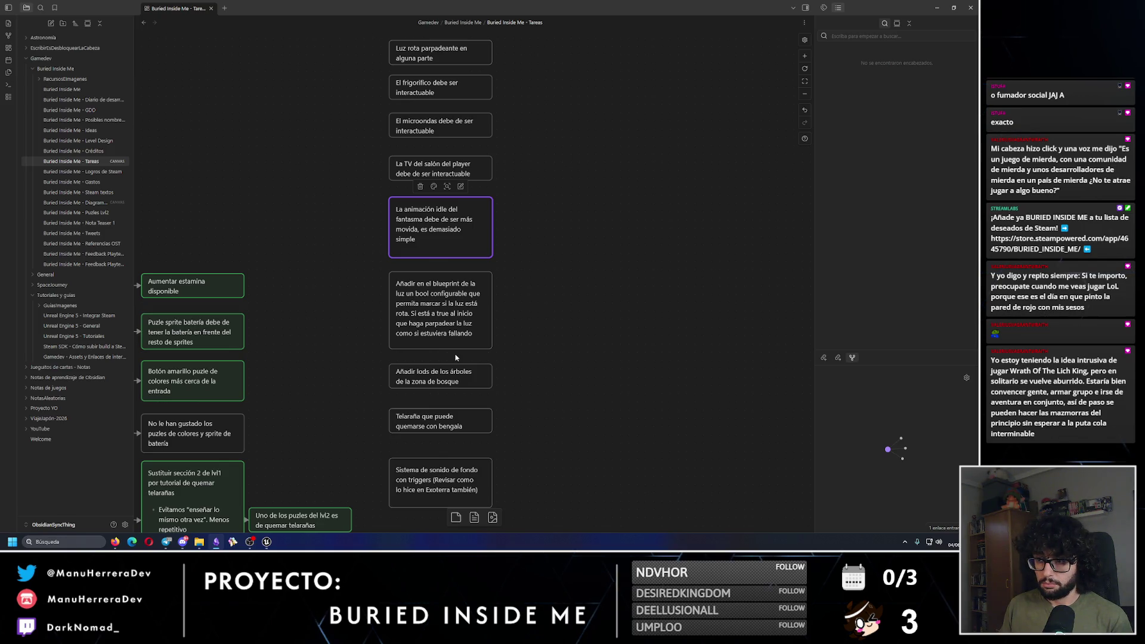
left_click(476, 341)
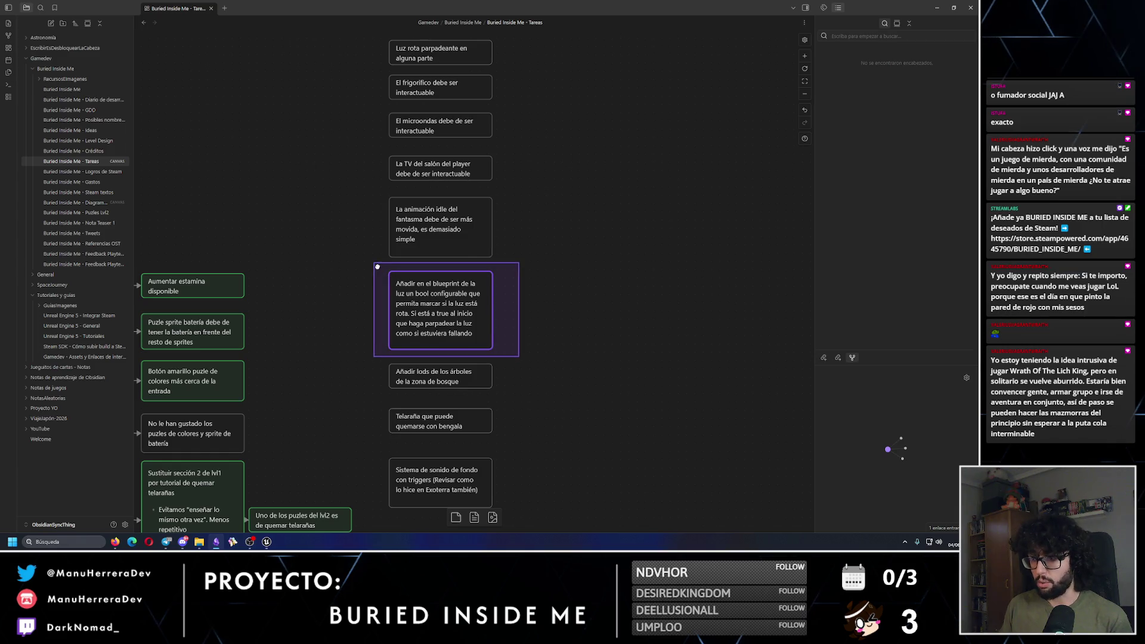
Step: Move the blueprint card beside Luz rota parpadeante and draw an arrow between them
scroll(537, 369, "up", 2)
mouse_move(503, 401)
left_mouse_down()
mouse_move(511, 302)
mouse_move(545, 203)
left_mouse_up()
scroll(544, 239, "up", 2)
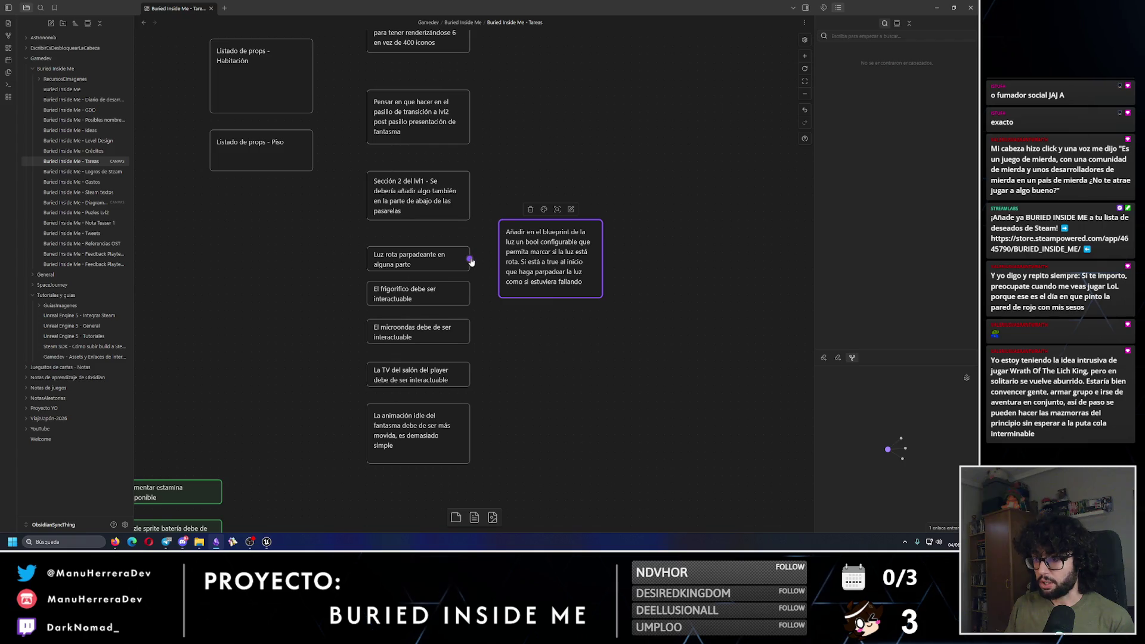
left_click_drag(469, 259, 499, 257)
scroll(499, 257, "down", 2)
scroll(500, 257, "down", 4)
Step: Box-select the task card group below and shift it up to close the gap
mouse_move(320, 293)
left_mouse_down()
mouse_move(458, 527)
mouse_move(453, 470)
mouse_move(728, 495)
left_mouse_up()
scroll(471, 421, "up", 5)
mouse_move(470, 421)
left_mouse_down()
mouse_move(470, 343)
mouse_move(529, 334)
left_mouse_up()
left_click(525, 266)
Step: Select the Añadir lods de los árboles card, then the Telaraña card
left_click(437, 310)
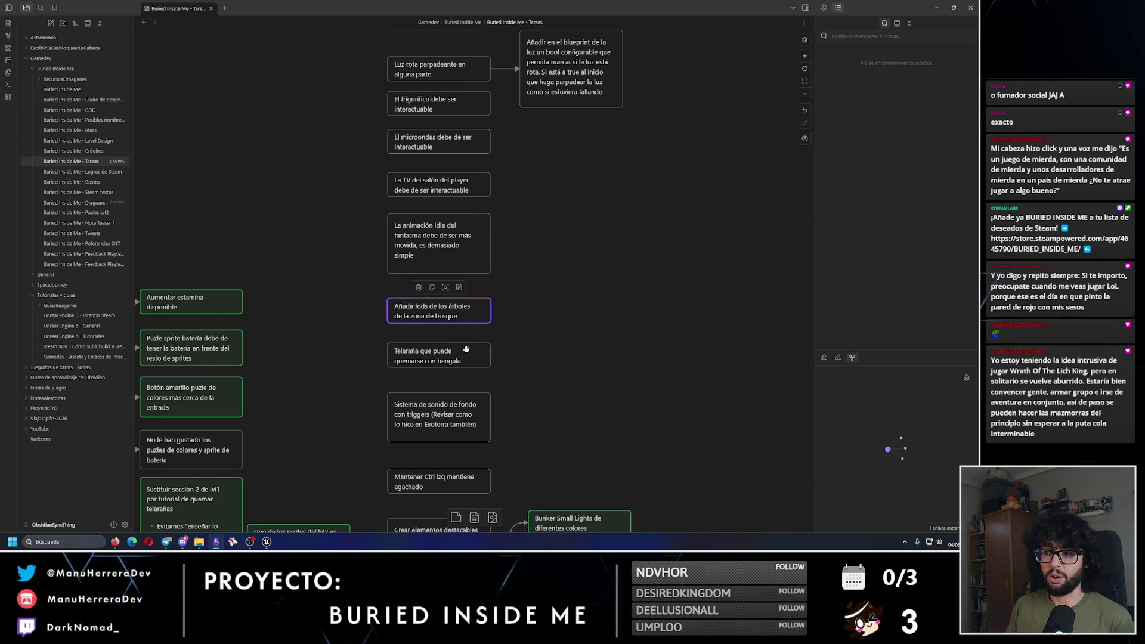
scroll(510, 360, "down", 5)
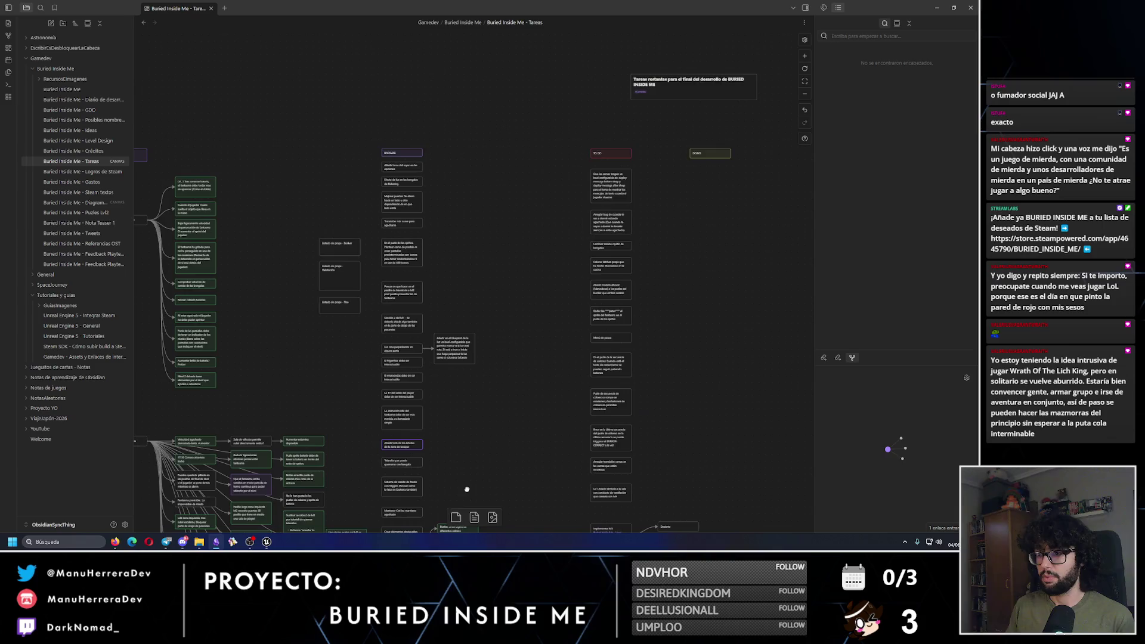
scroll(493, 340, "up", 10)
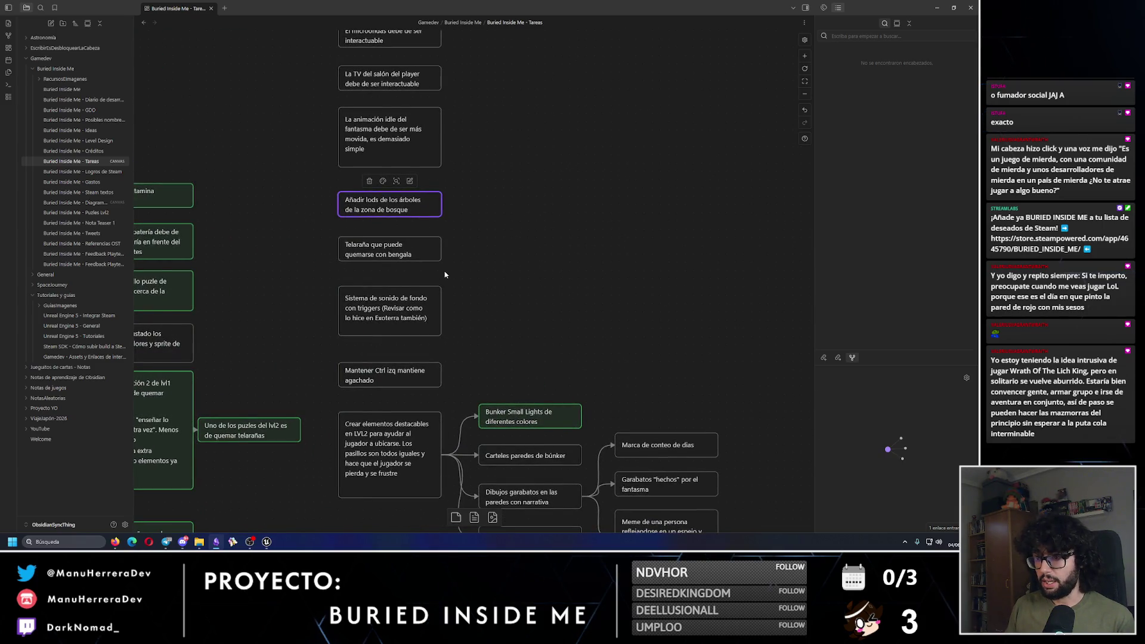
left_click(417, 245)
scroll(453, 256, "down", 5)
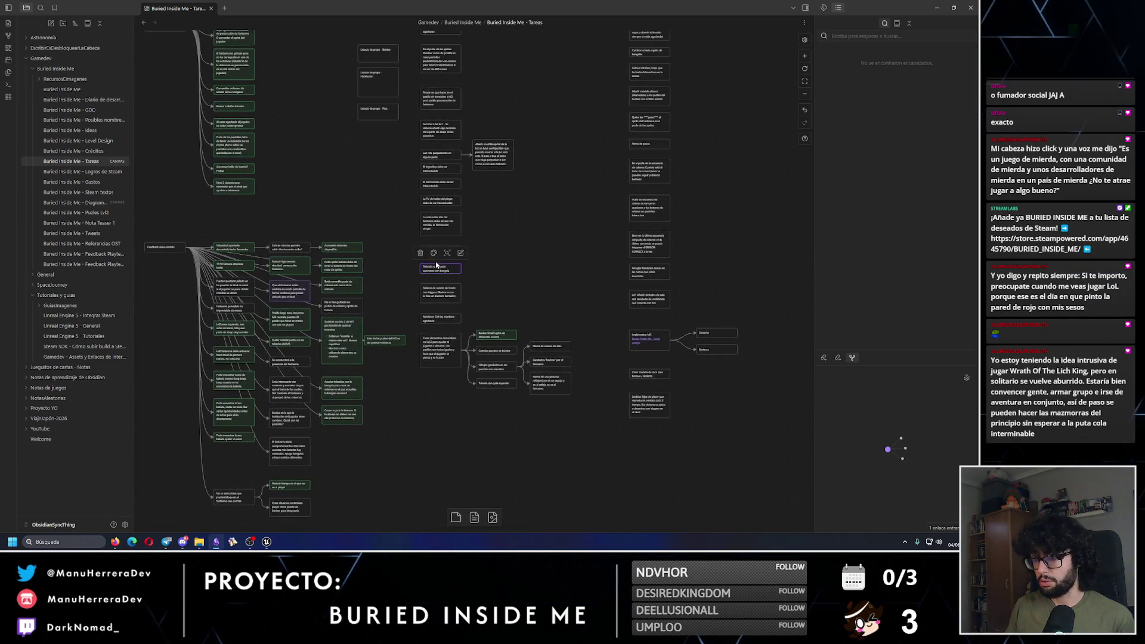
Step: Move the Telaraña card up and right, and nudge the sound and highlights card tree up
right_click(441, 274)
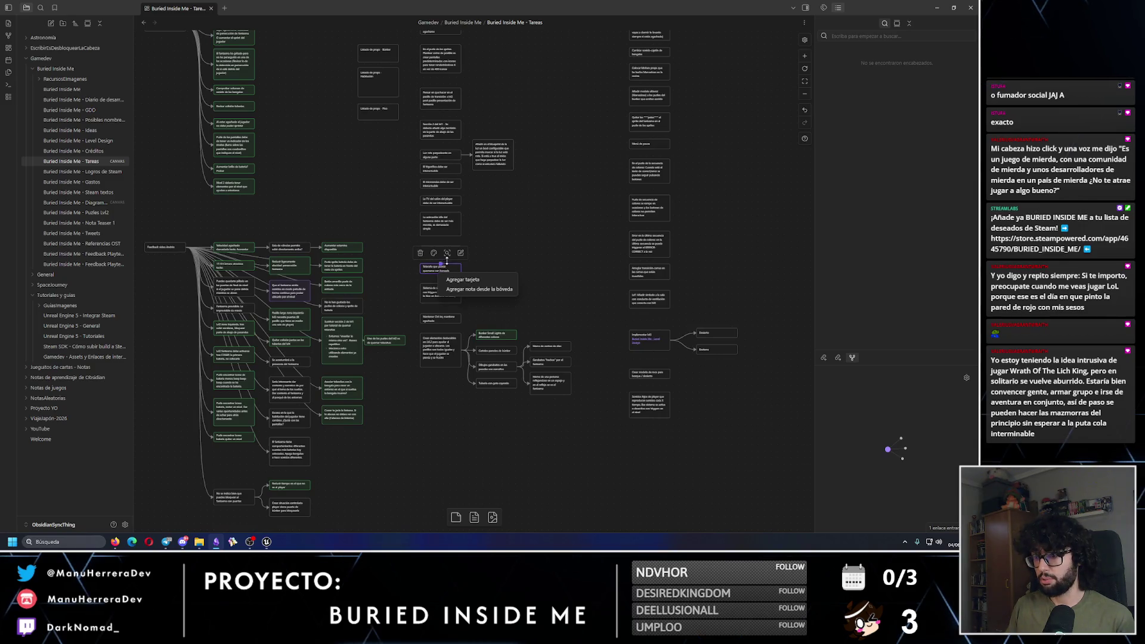
left_click(526, 245)
mouse_move(440, 268)
left_mouse_down()
mouse_move(695, 224)
mouse_move(466, 301)
left_mouse_up()
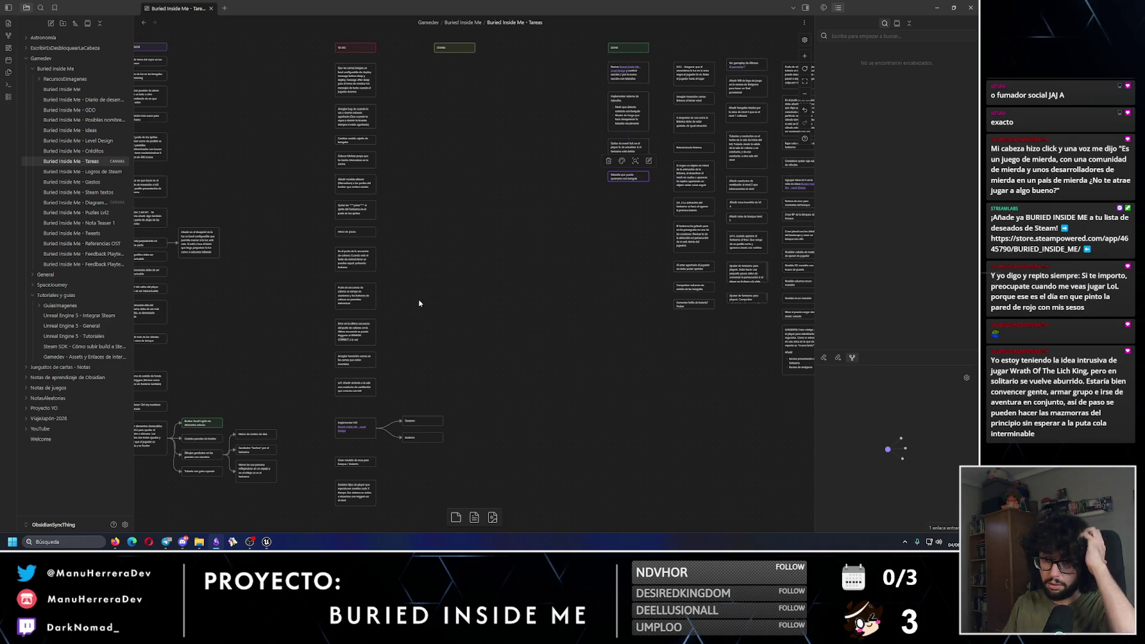
mouse_move(259, 472)
left_mouse_down()
mouse_move(543, 371)
mouse_move(409, 266)
left_mouse_up()
left_click_drag(517, 296, 516, 282)
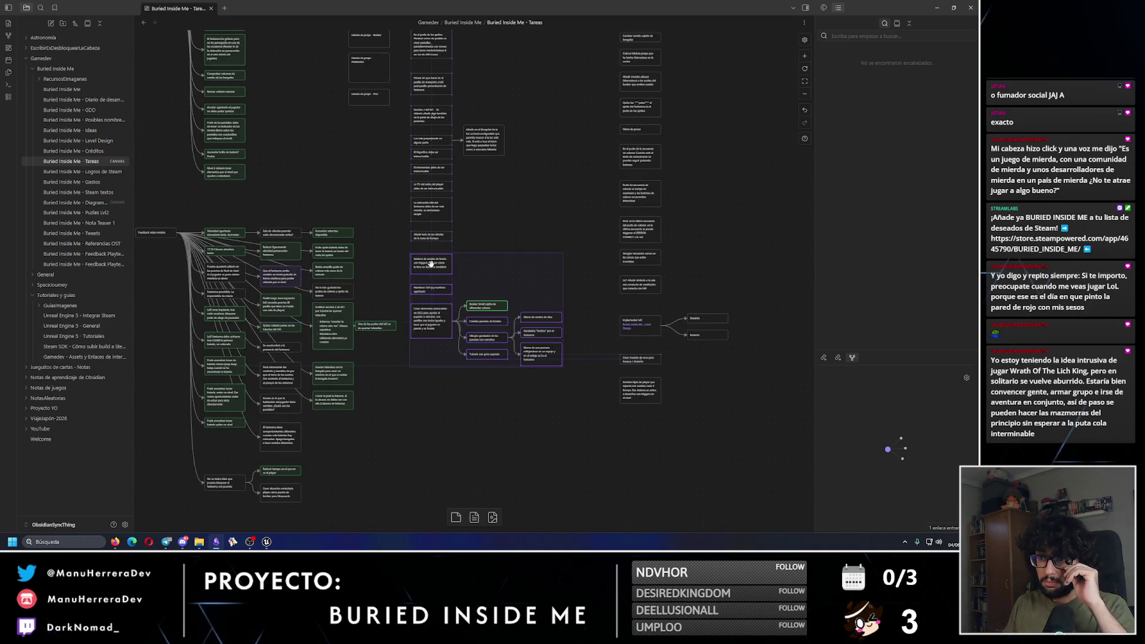
scroll(516, 281, "up", 3)
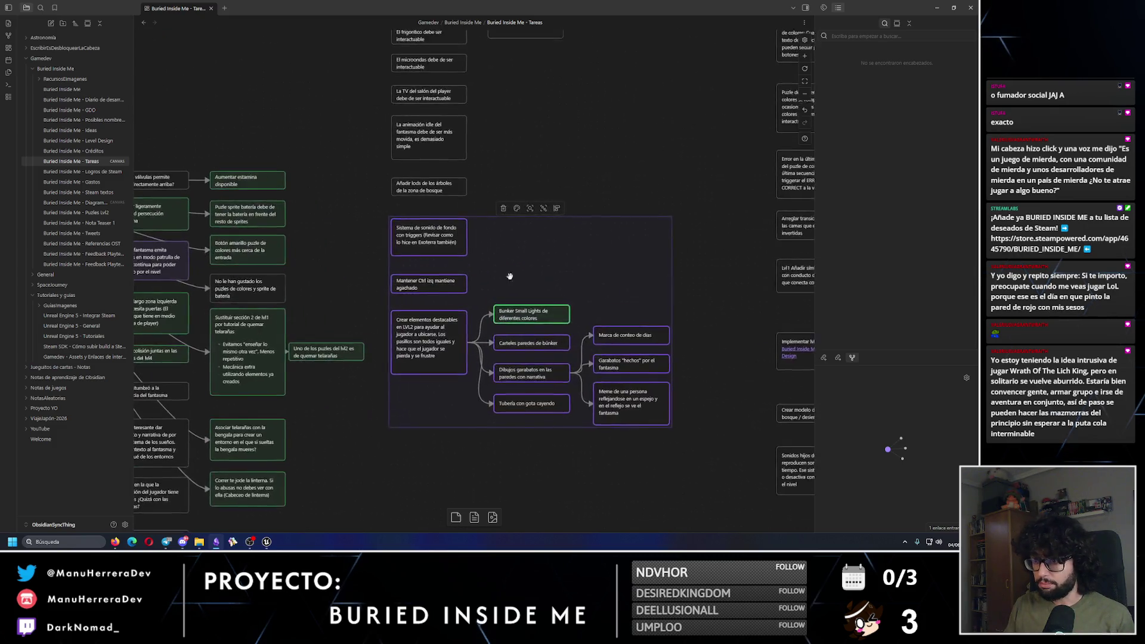
left_click(580, 162)
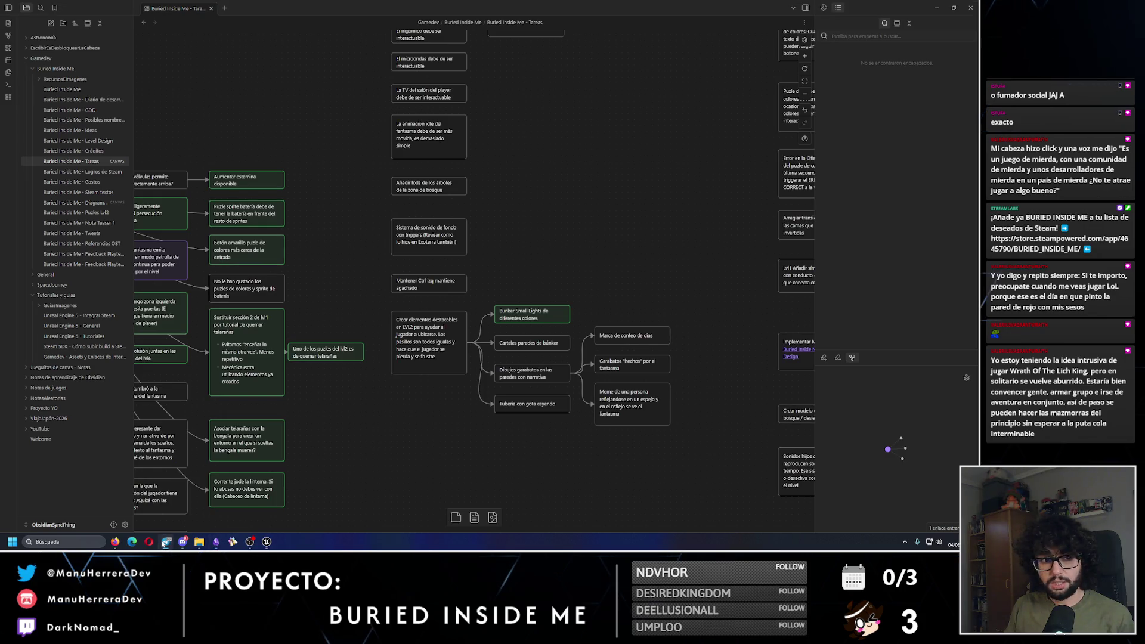
Step: Put Mantener Ctrl beside Implementar lvl3, lower that group, and raise the rock-model and Sonidos cards
scroll(488, 270, "right", 3)
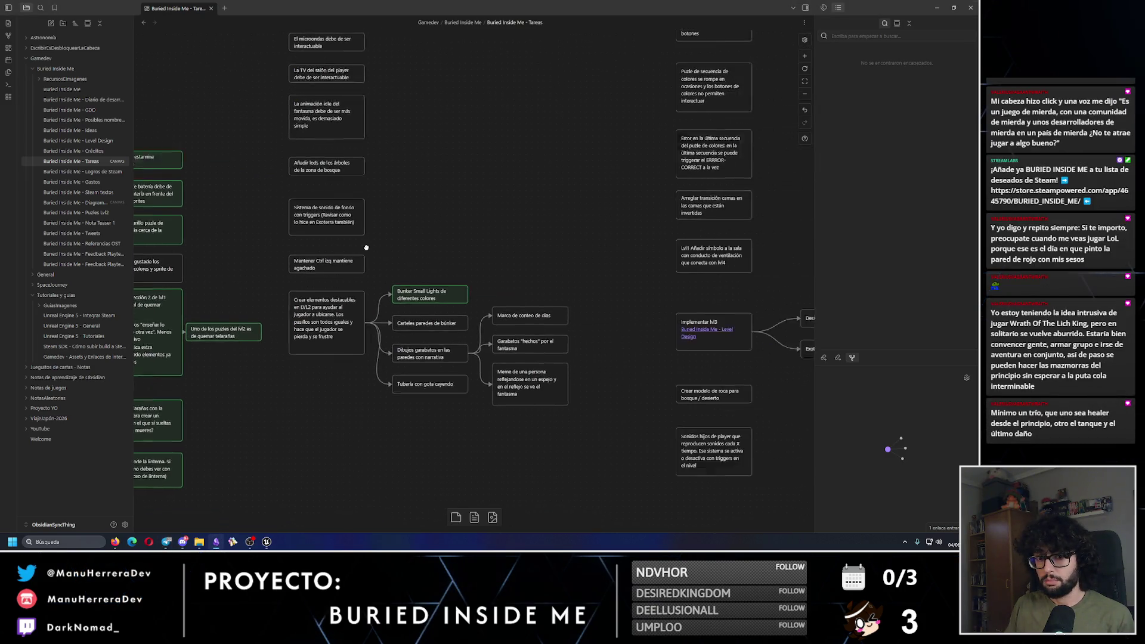
mouse_move(297, 260)
left_mouse_down()
mouse_move(686, 310)
mouse_move(685, 290)
left_mouse_up()
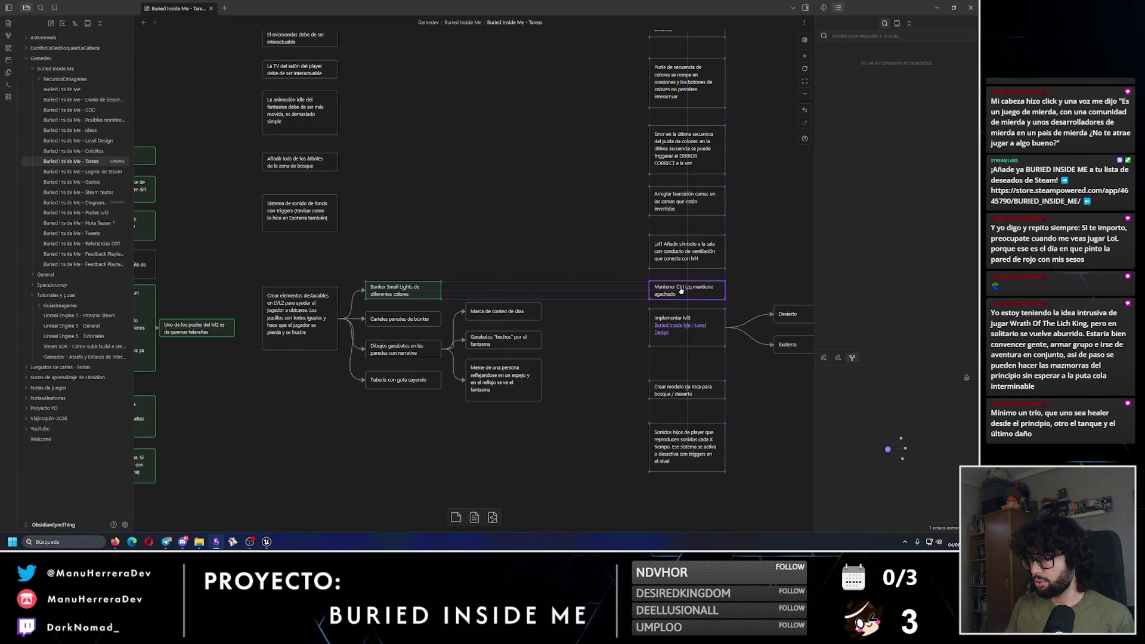
scroll(698, 430, "right", 3)
mouse_move(698, 430)
left_mouse_down()
mouse_move(503, 238)
mouse_move(557, 274)
left_mouse_up()
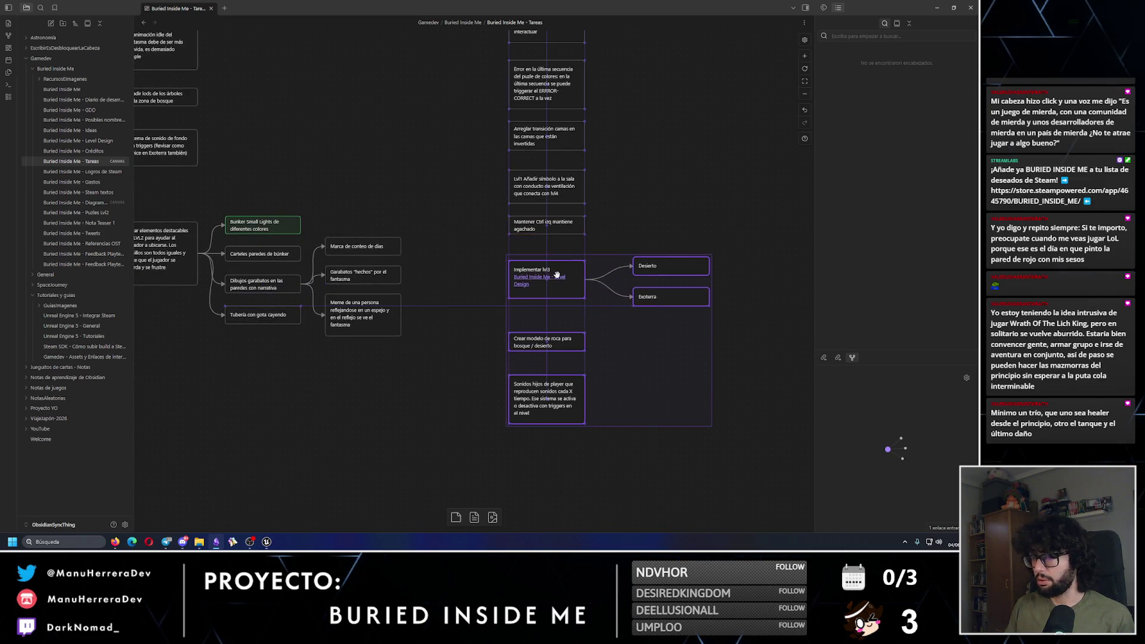
mouse_move(613, 460)
left_mouse_down()
mouse_move(544, 368)
mouse_move(545, 326)
left_mouse_up()
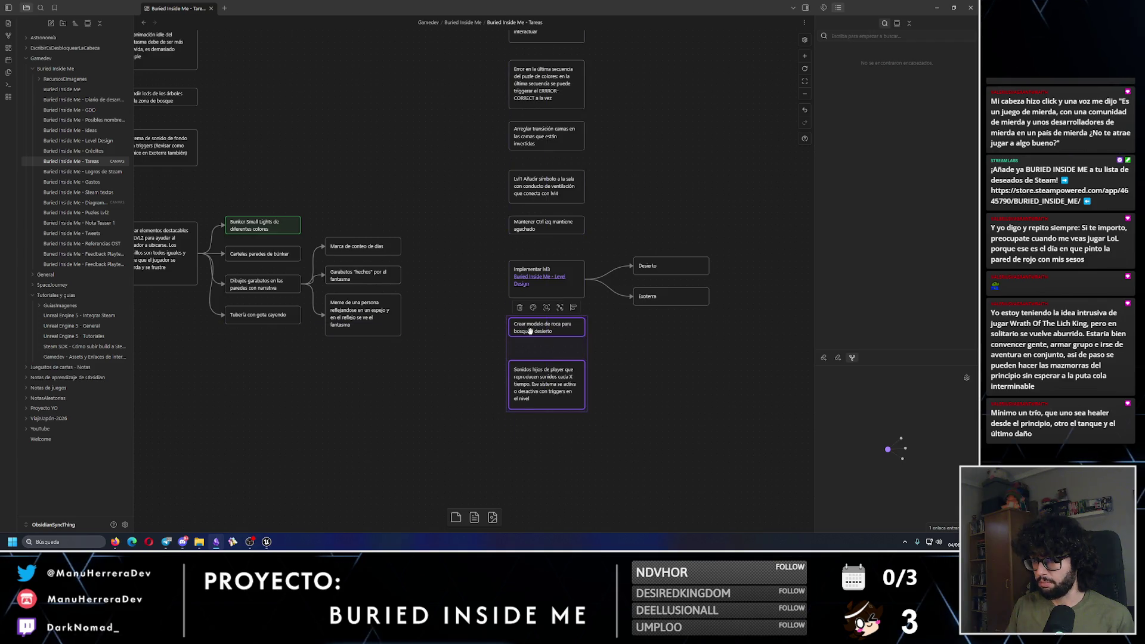
left_click_drag(544, 396, 544, 373)
left_click(569, 413)
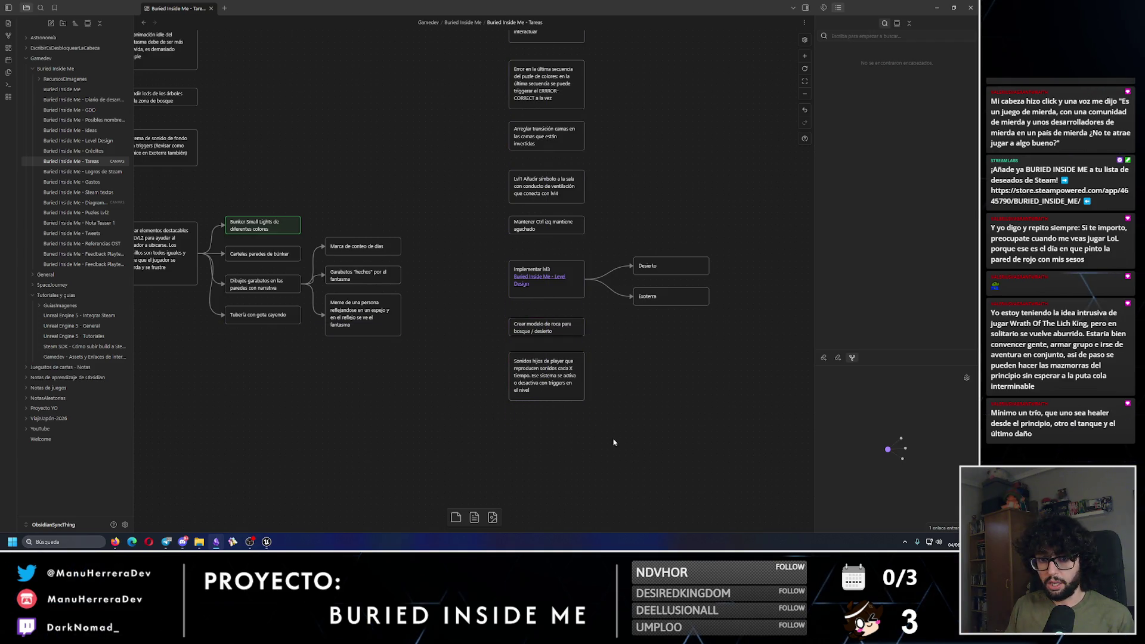
Step: Nudge the Sección 2 del lvl1 card up, then raise its level-1 column with the blueprint card
scroll(613, 440, "up", 3)
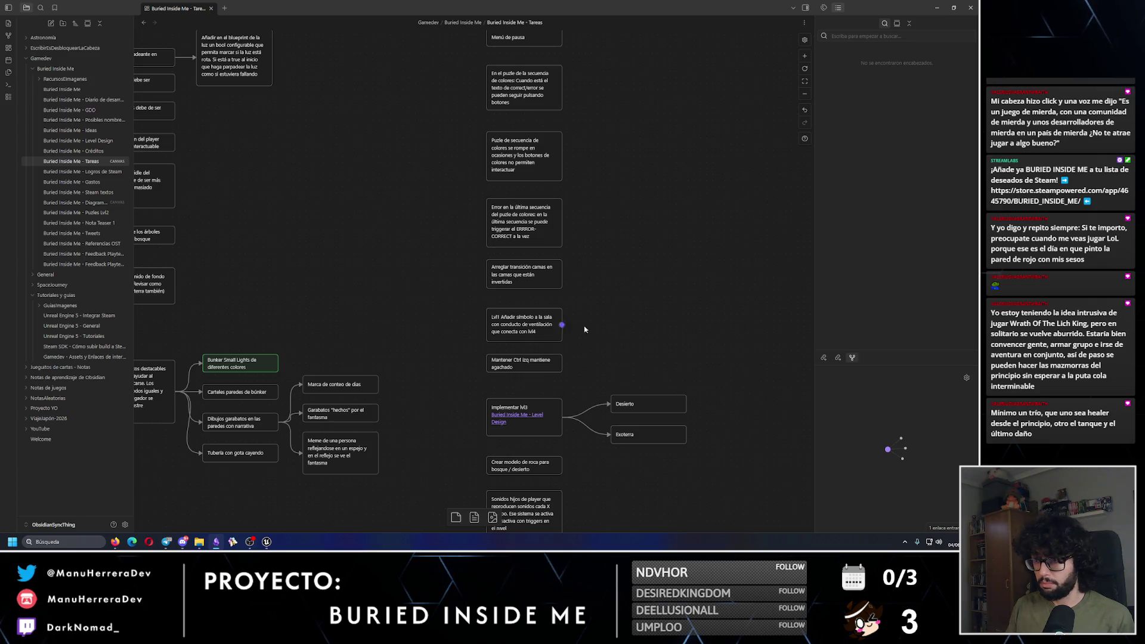
scroll(612, 341, "left", 5)
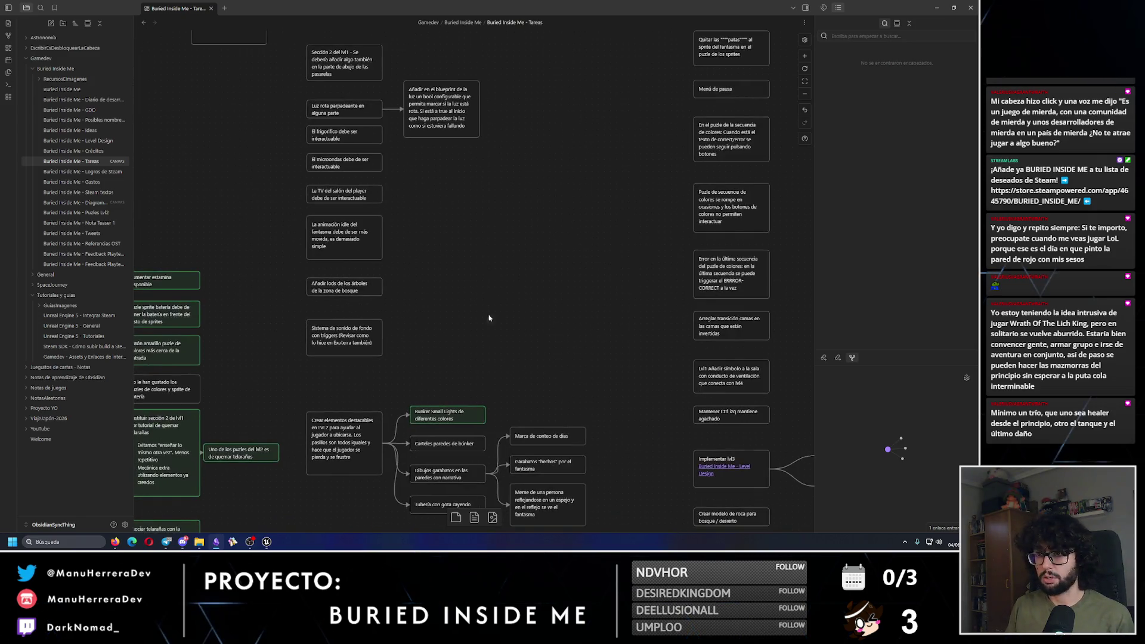
scroll(560, 317, "up", 3)
scroll(420, 283, "down", 2)
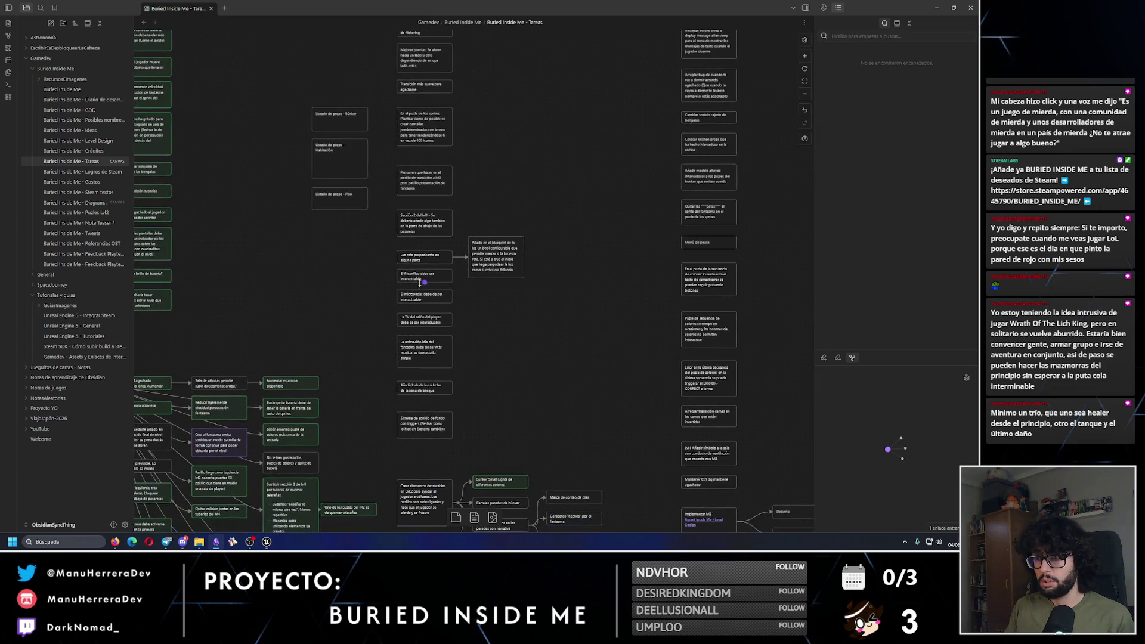
left_click_drag(428, 226, 429, 212)
mouse_move(473, 437)
left_mouse_down()
mouse_move(387, 236)
mouse_move(423, 239)
left_mouse_up()
scroll(516, 248, "up", 3)
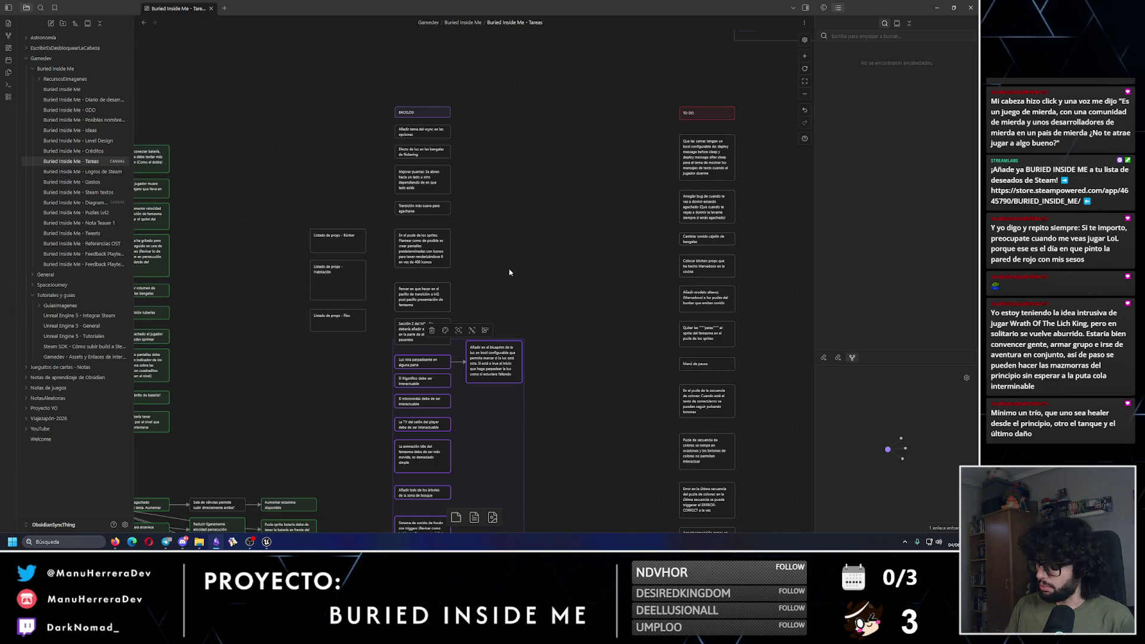
left_click(509, 271)
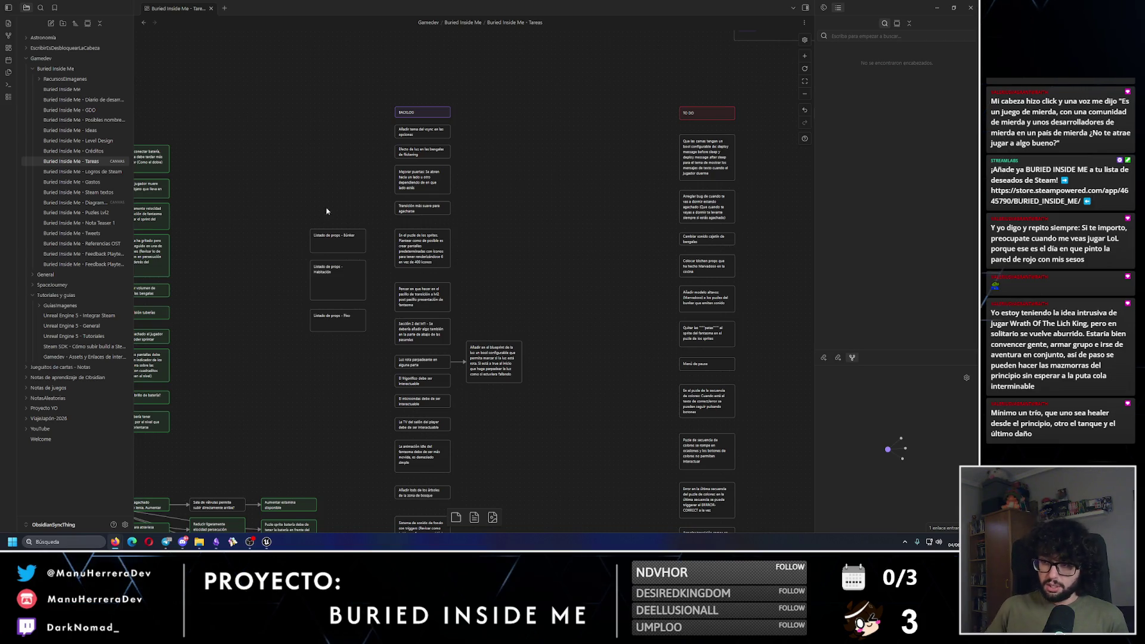
Step: Drag the Crear elementos destacables card and its linked child cards upward on the Tareas canvas, then zoom out and back in
scroll(461, 163, "down", 5)
scroll(451, 238, "down", 3)
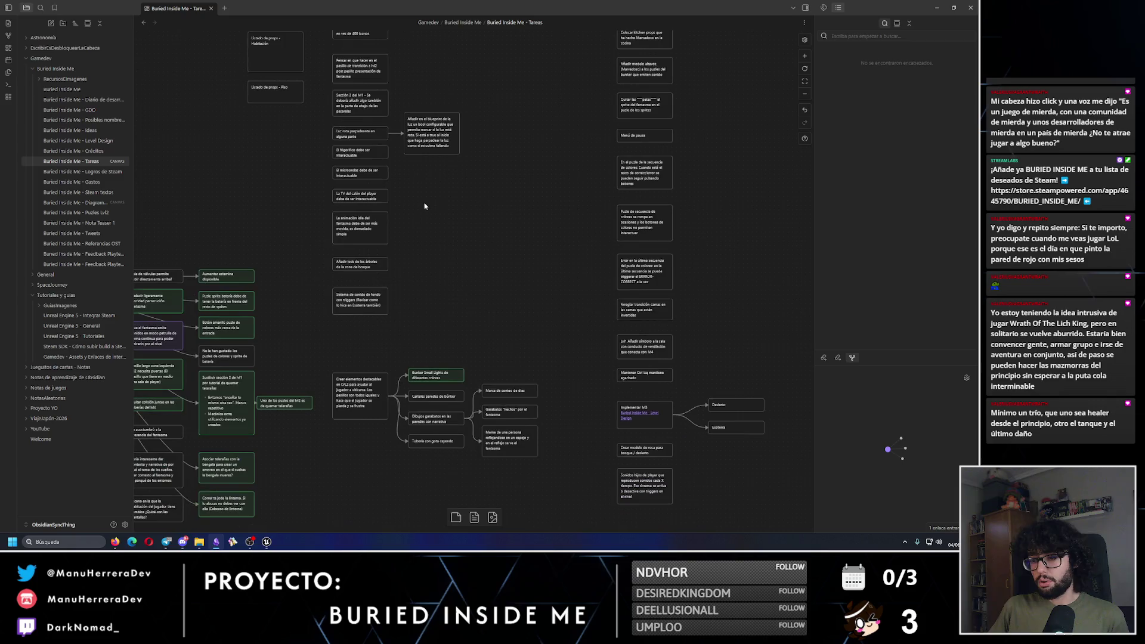
left_click_drag(369, 361, 536, 462)
left_click_drag(382, 384, 383, 344)
scroll(382, 344, "down", 3)
scroll(402, 242, "down", 2)
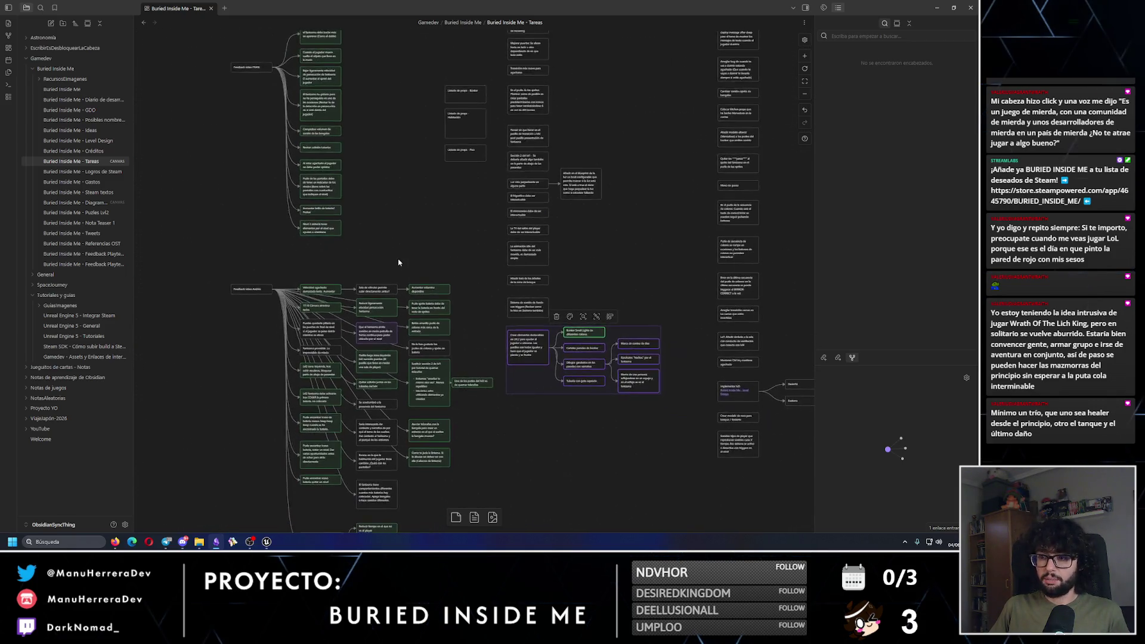
scroll(401, 242, "down", 5)
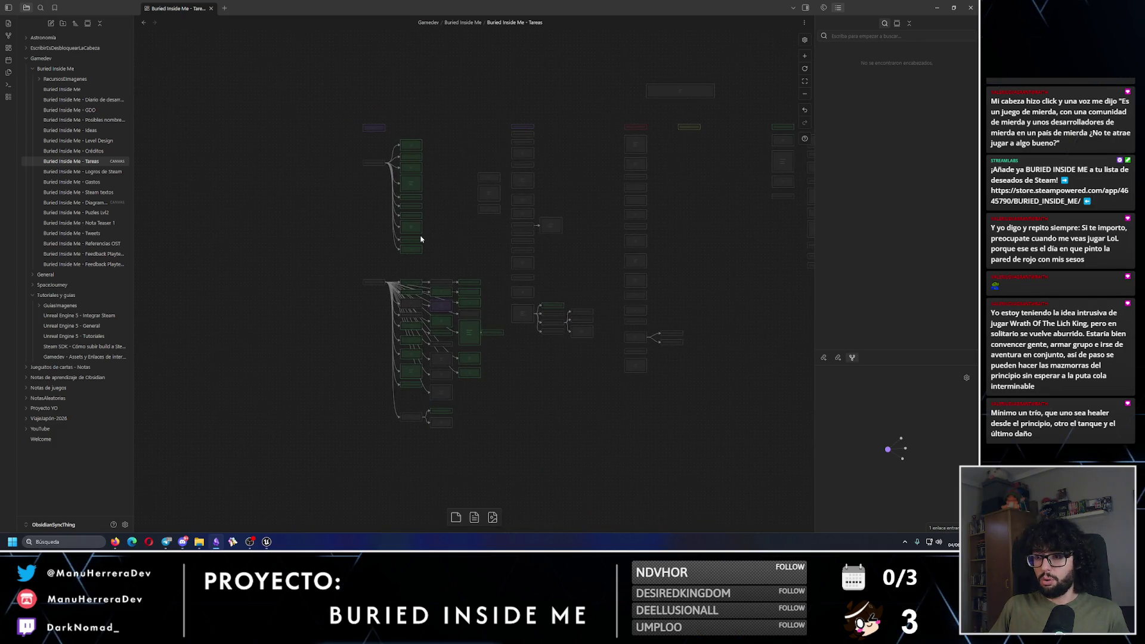
scroll(421, 239, "up", 2)
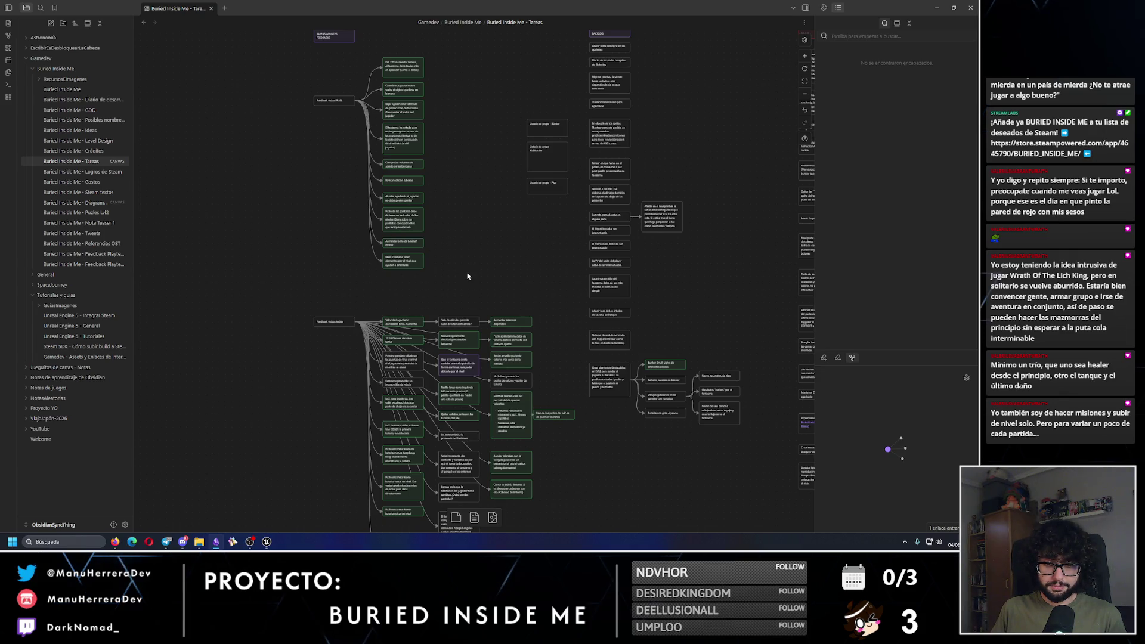
scroll(511, 382, "up", 3)
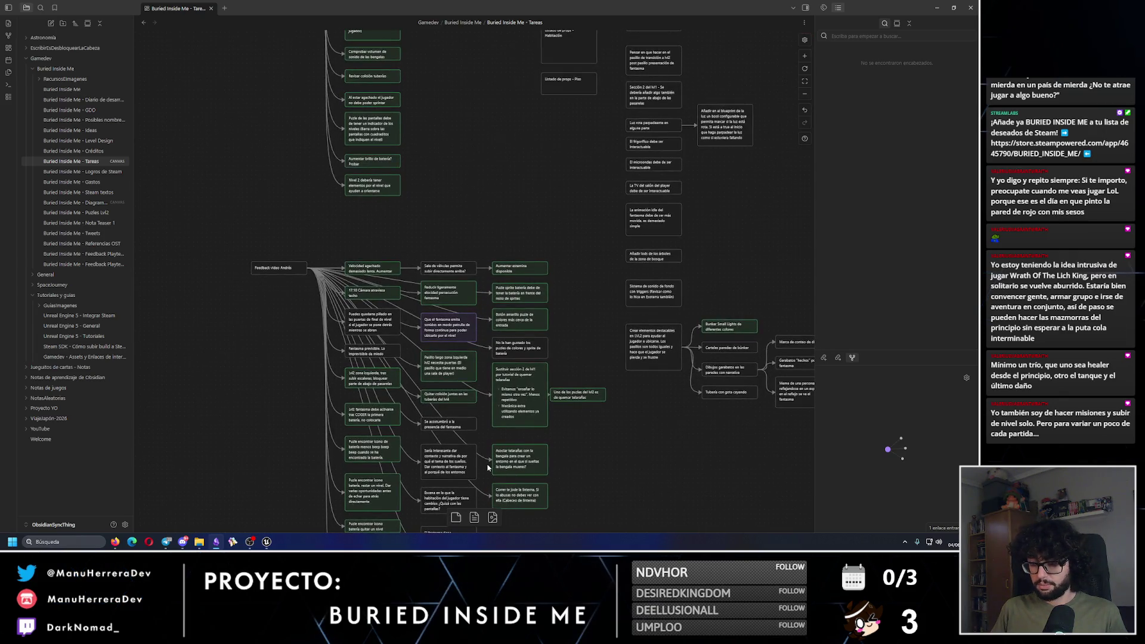
scroll(482, 449, "down", 3)
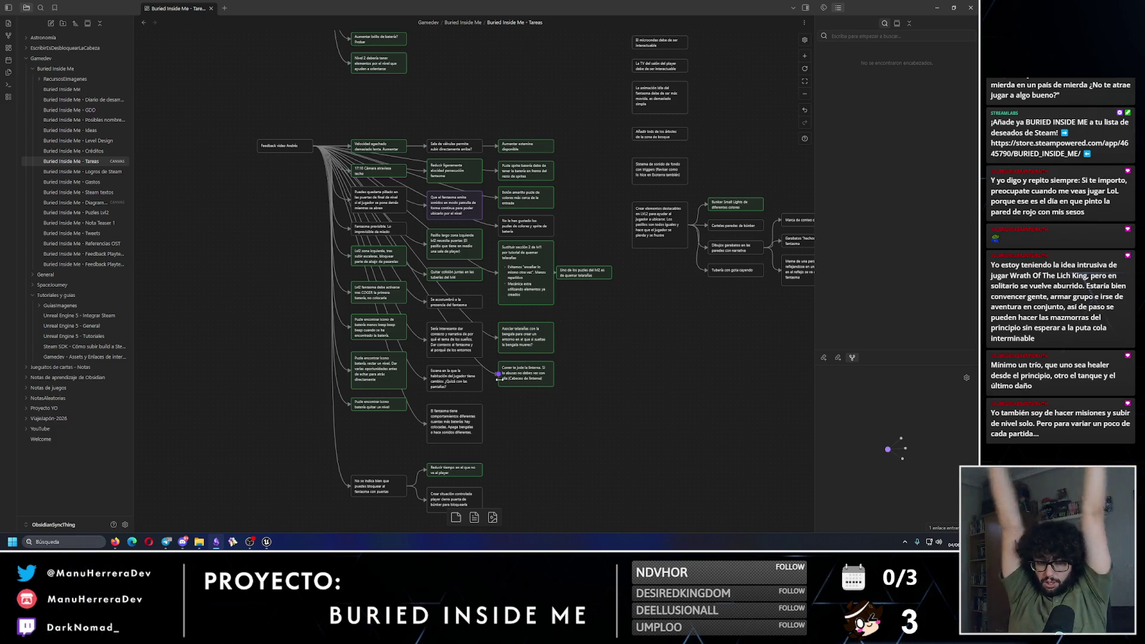
left_click(247, 546)
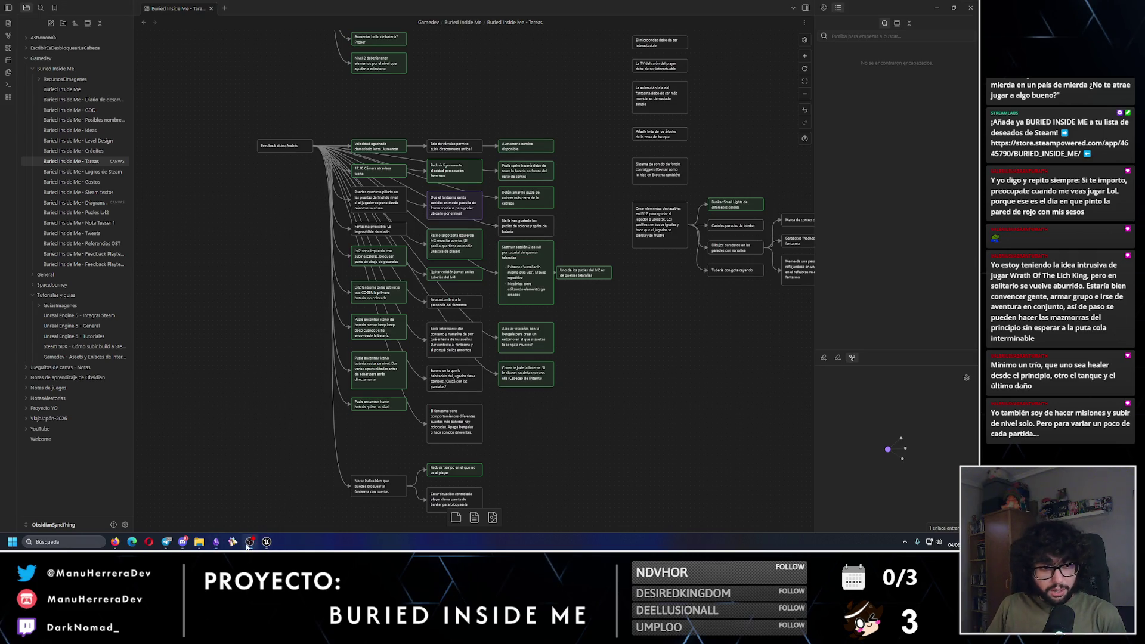
left_click(932, 542)
left_click(920, 498)
left_click(742, 446)
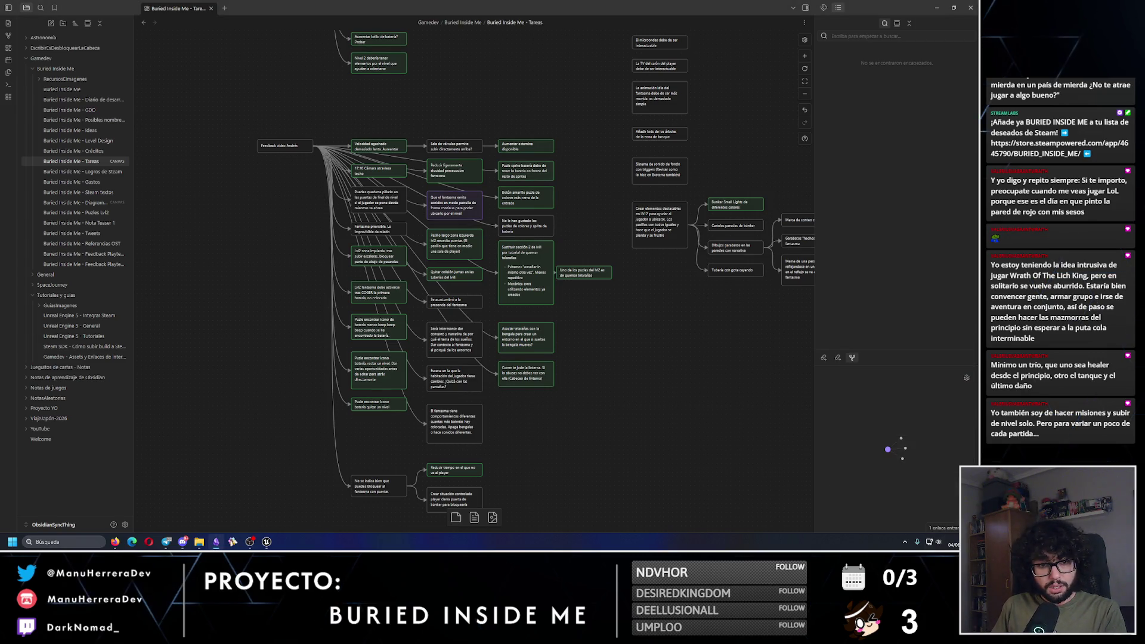
key("alt+Tab")
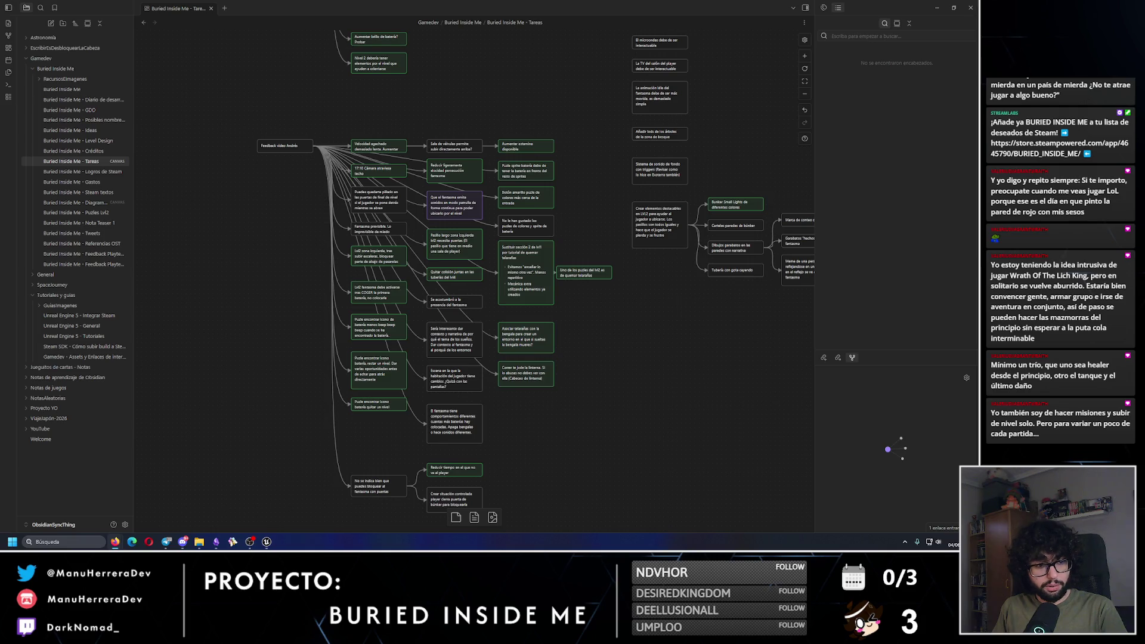
key("alt+Tab")
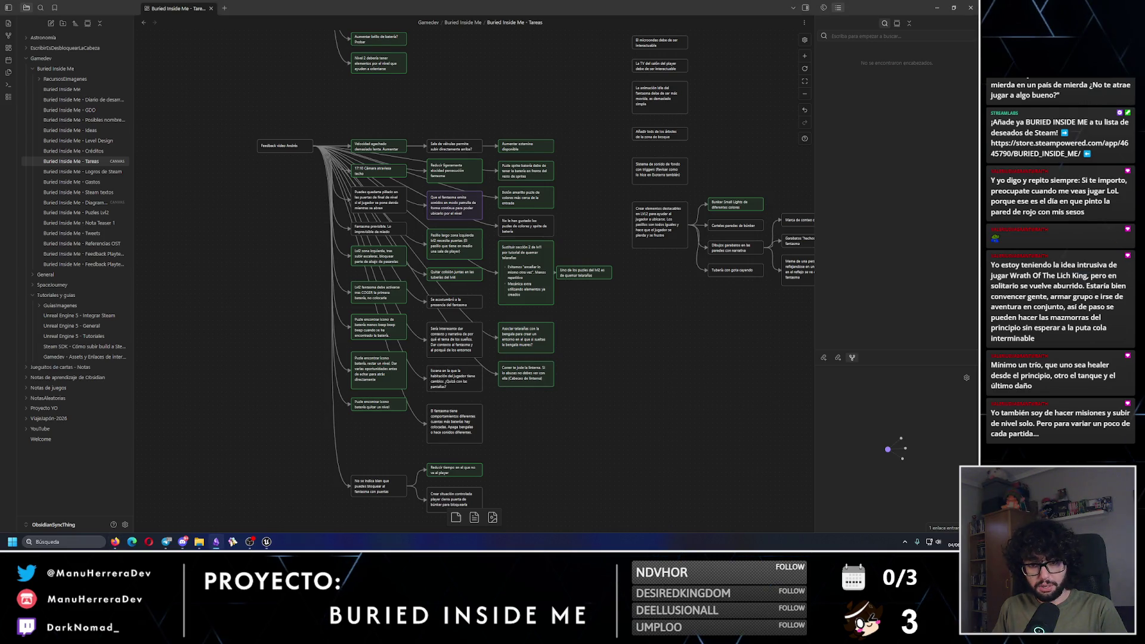
key("alt+Tab")
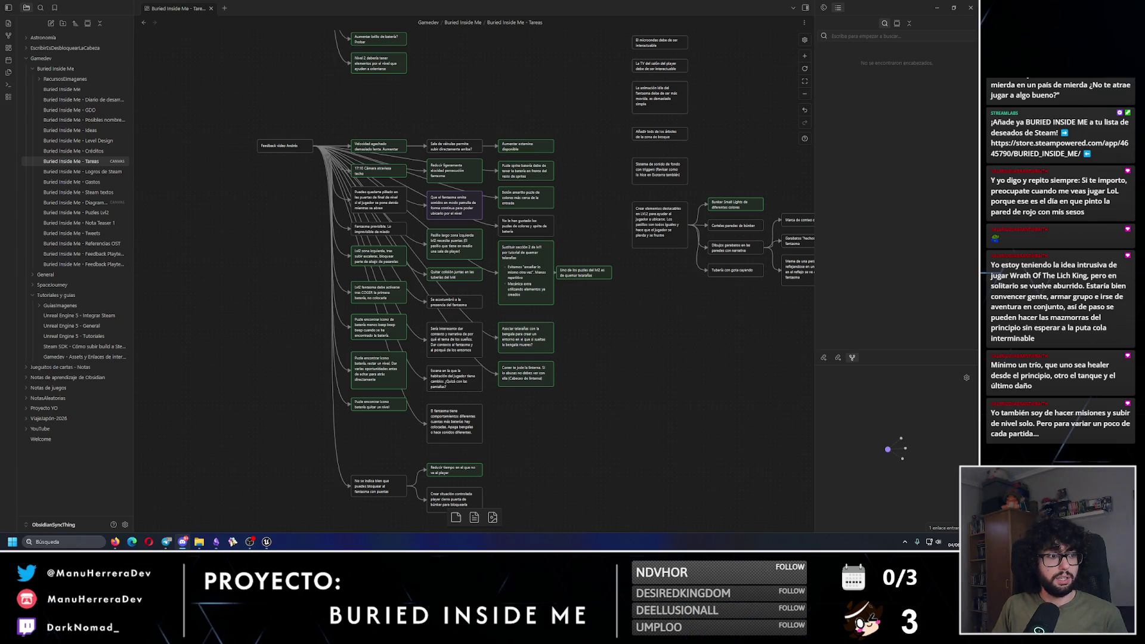
key("alt+Tab")
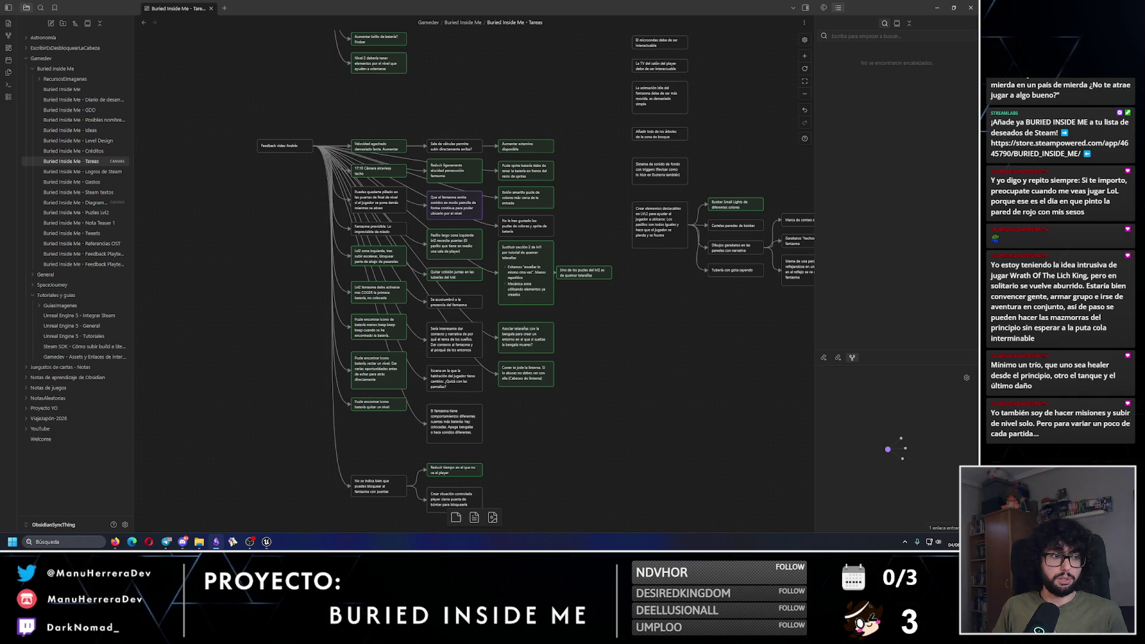
key("alt+Tab")
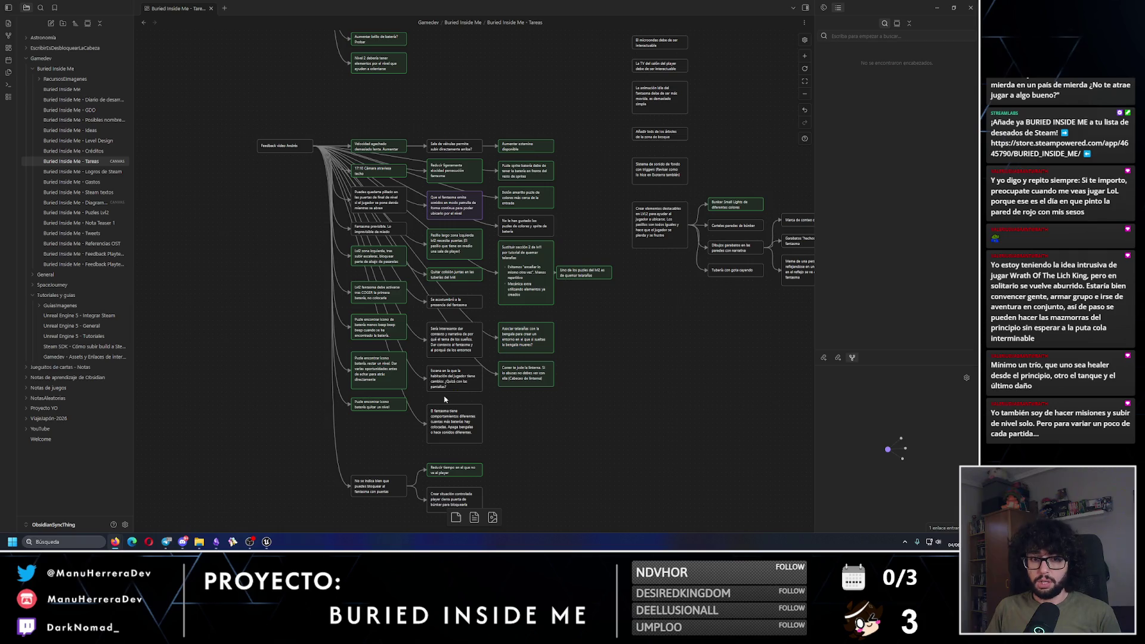
Step: Raise the Crear elementos destacables group a few pixels to sit just beneath Sistema de sonido de fondo, then deselect
left_click_drag(604, 384, 452, 467)
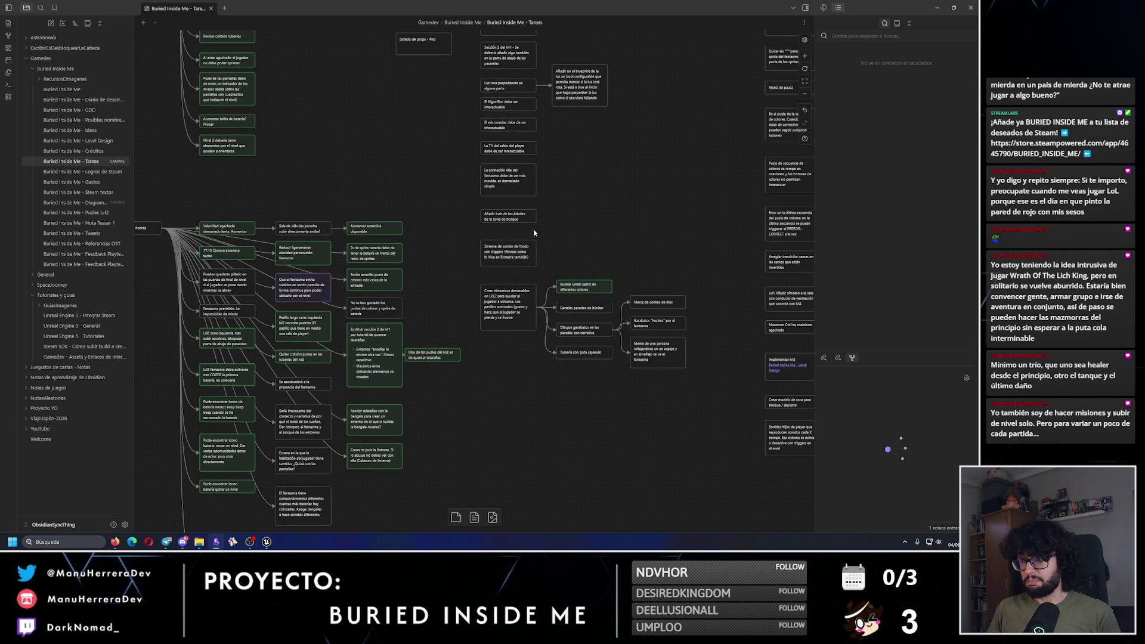
scroll(553, 274, "up", 2)
left_click_drag(508, 350, 680, 448)
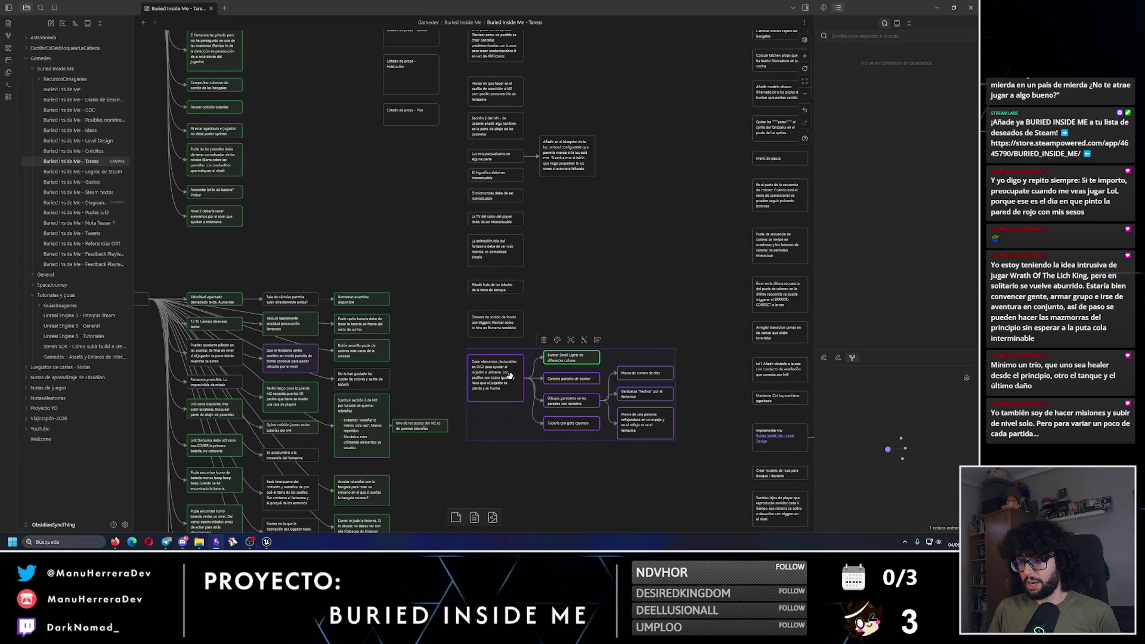
left_click_drag(508, 375, 508, 371)
left_click(601, 360)
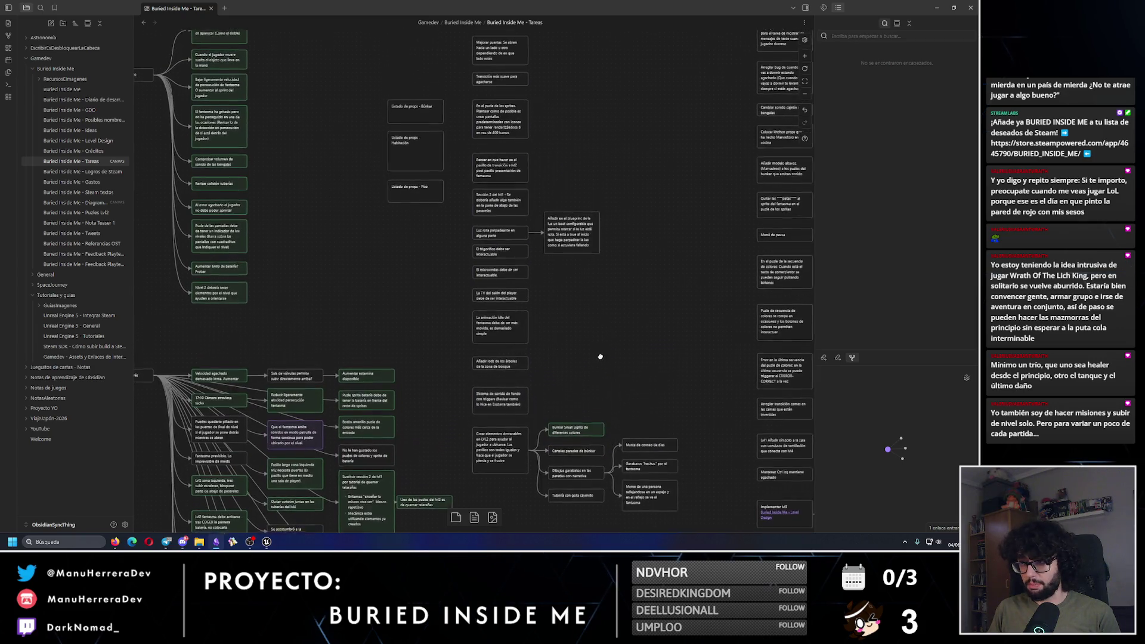
scroll(600, 360, "up", 2)
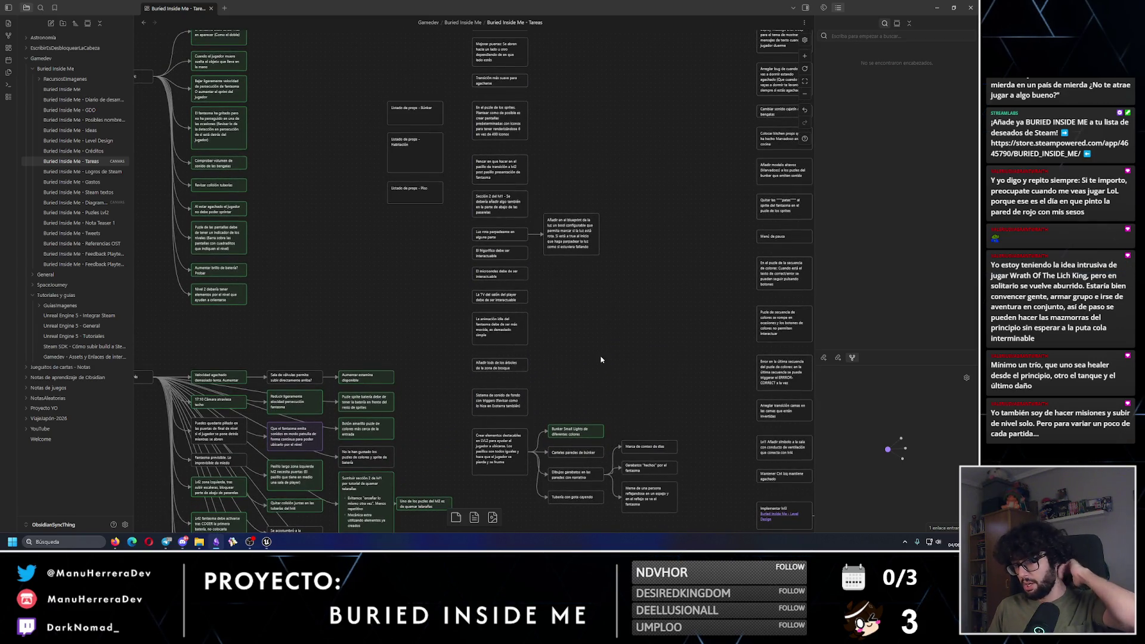